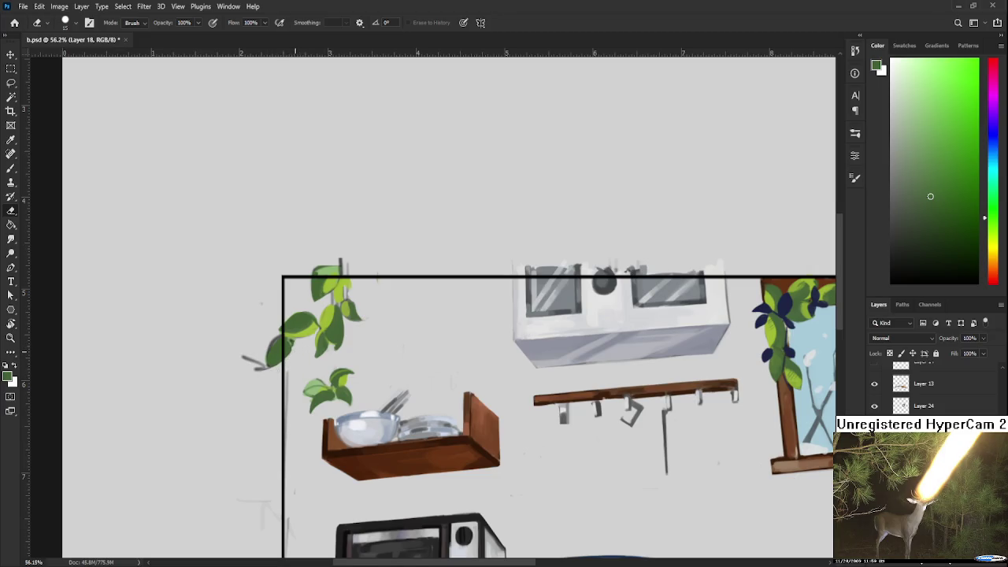
Erase the stray grey stem stroke and faint sketch line beside the plant.
drag(242, 357, 268, 369)
drag(287, 371, 285, 431)
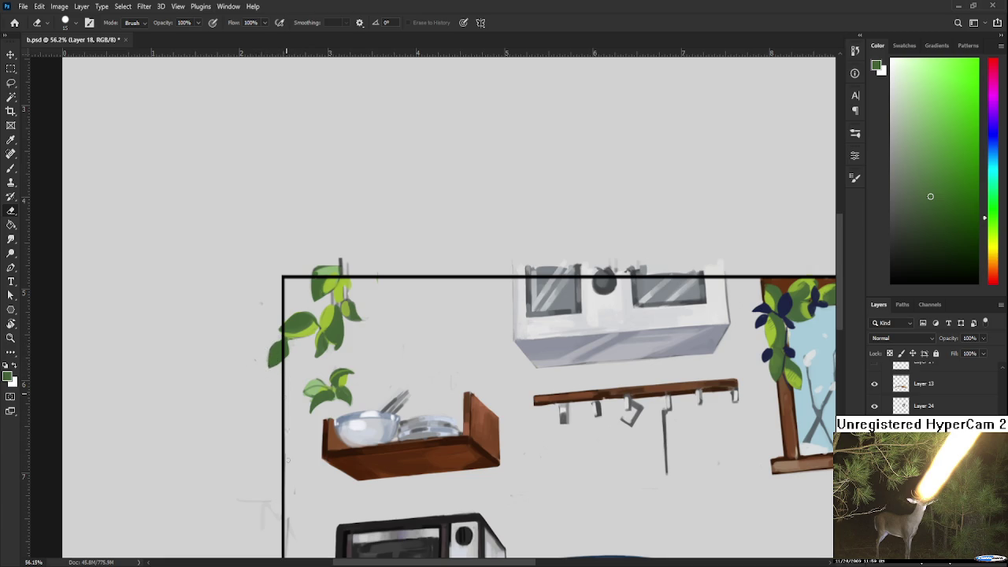
mouse_move(290, 390)
mouse_down()
mouse_move(275, 383)
mouse_move(273, 363)
mouse_move(261, 408)
mouse_up()
Lasso the small leaf above the shelf and move it up onto the plant stem.
key(l)
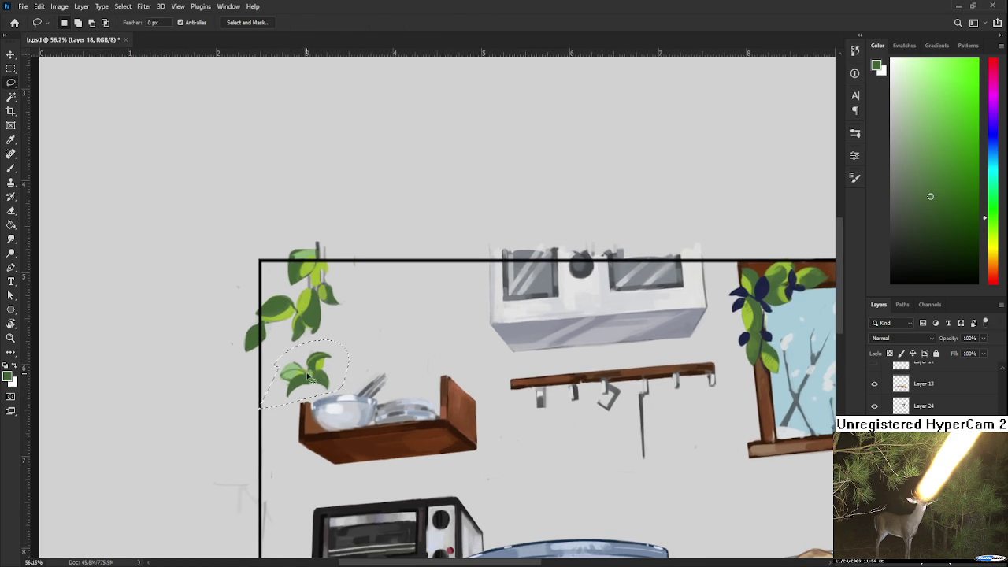
key(ctrl+t)
drag(304, 378, 285, 348)
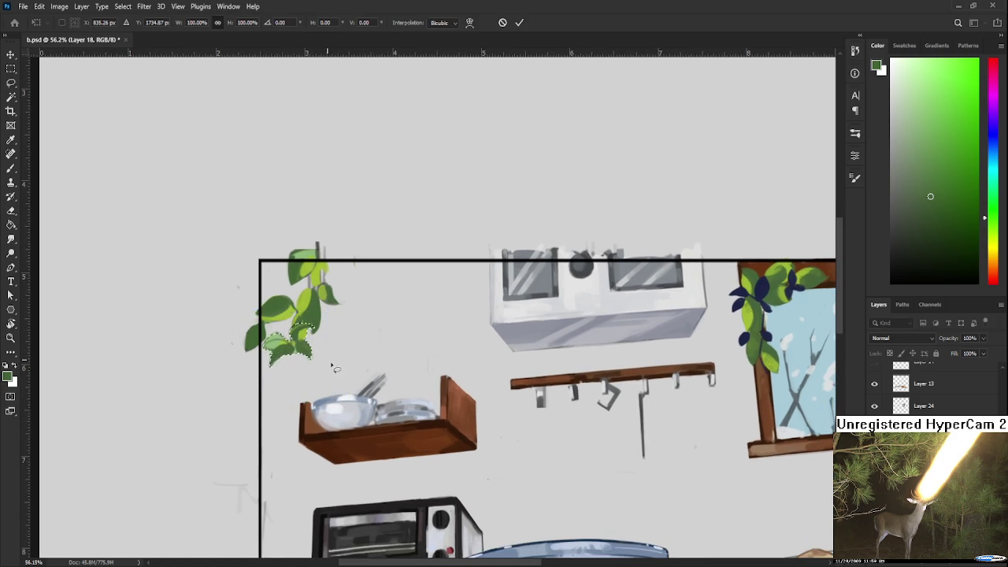
key(Return)
scroll(304, 315, up, 1)
Paint a dark-green vine along the plant, sampling dark and light yellow-green from its leaves.
key(b)
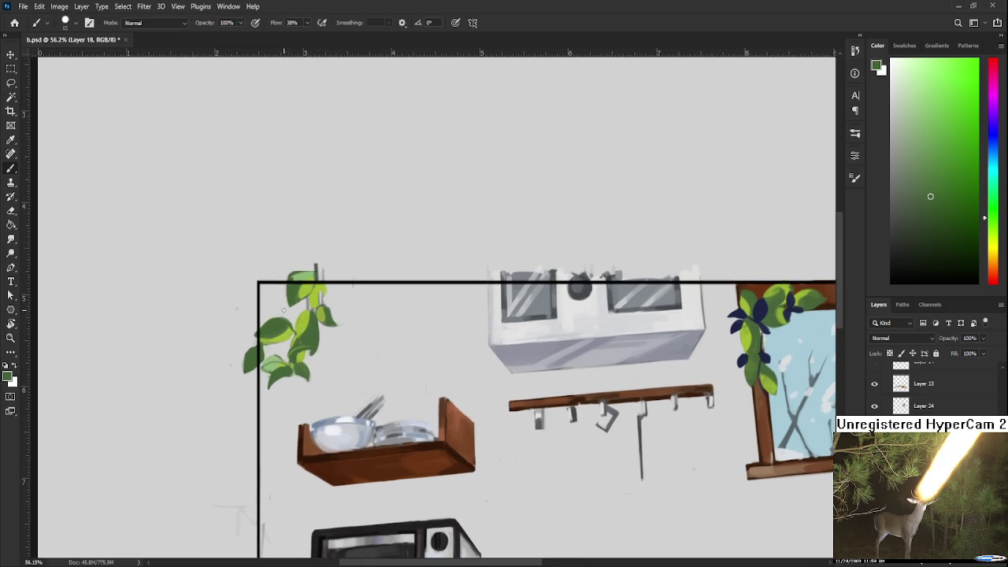
alt+click(268, 315)
mouse_move(269, 290)
mouse_down()
mouse_move(264, 319)
mouse_move(277, 307)
mouse_up()
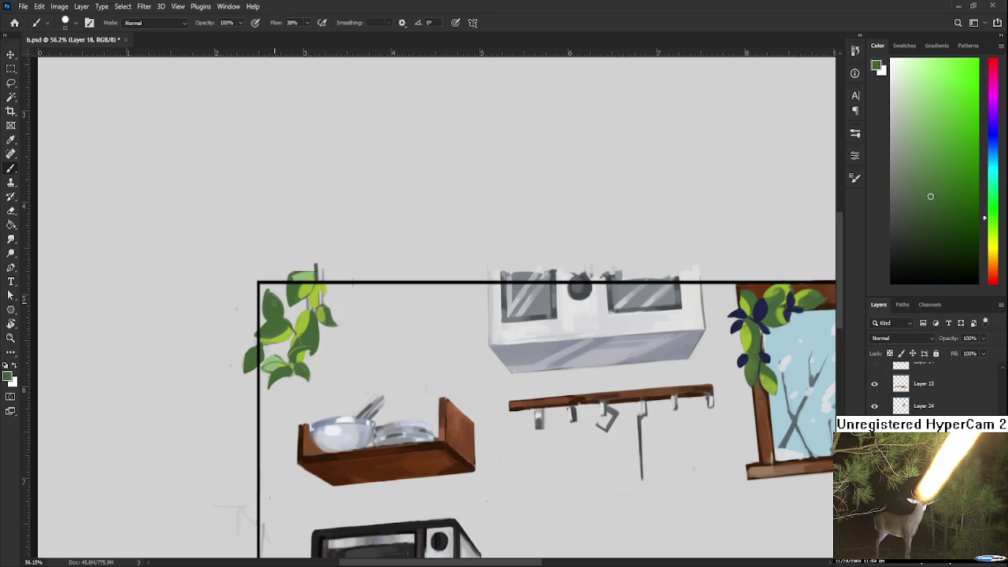
alt+click(293, 316)
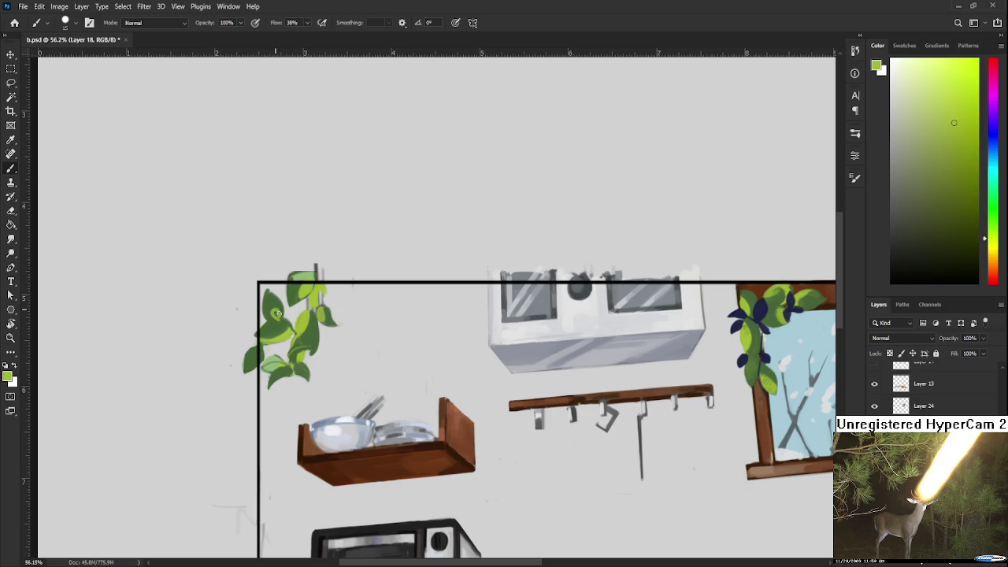
alt+click(277, 308)
alt+click(275, 306)
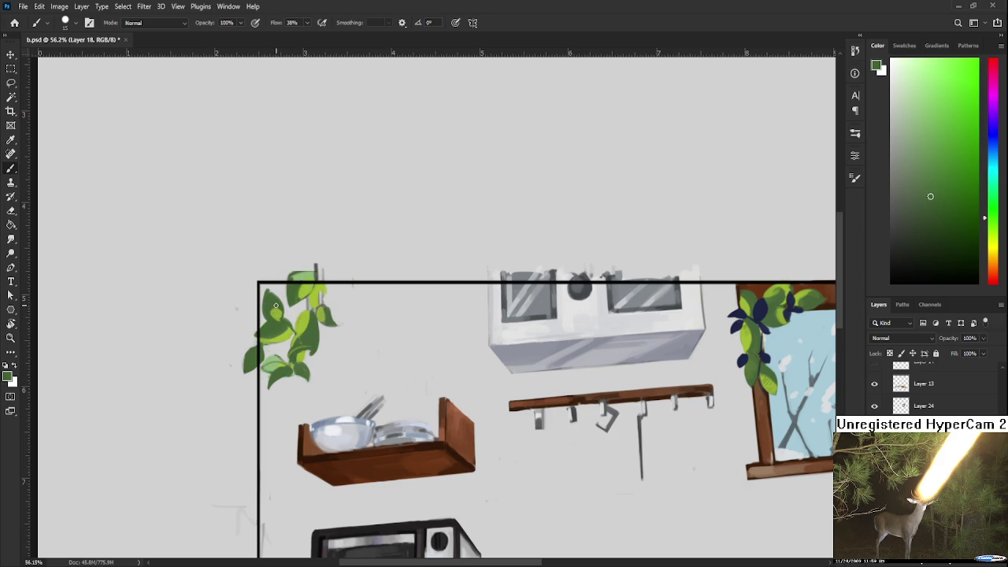
alt+click(274, 305)
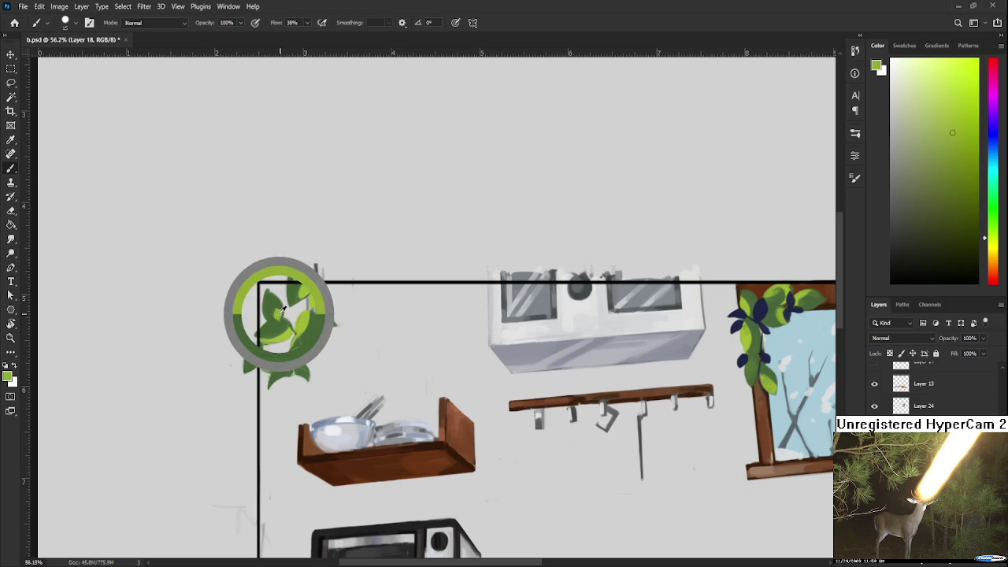
alt+click(283, 306)
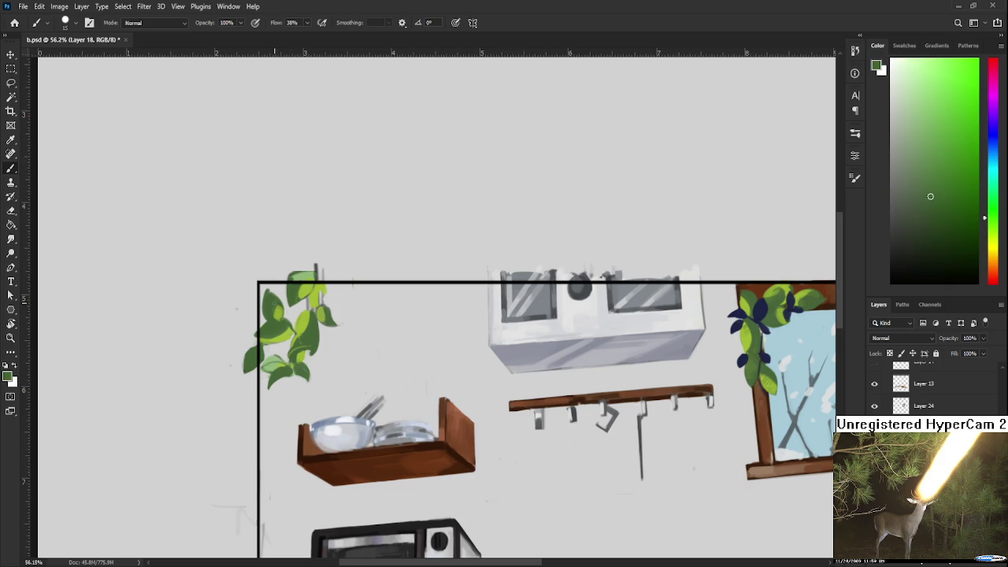
alt+click(274, 296)
Paint extra leaves on the plant's top right in sampled yellow-green, muted and darker greens.
alt+click(274, 307)
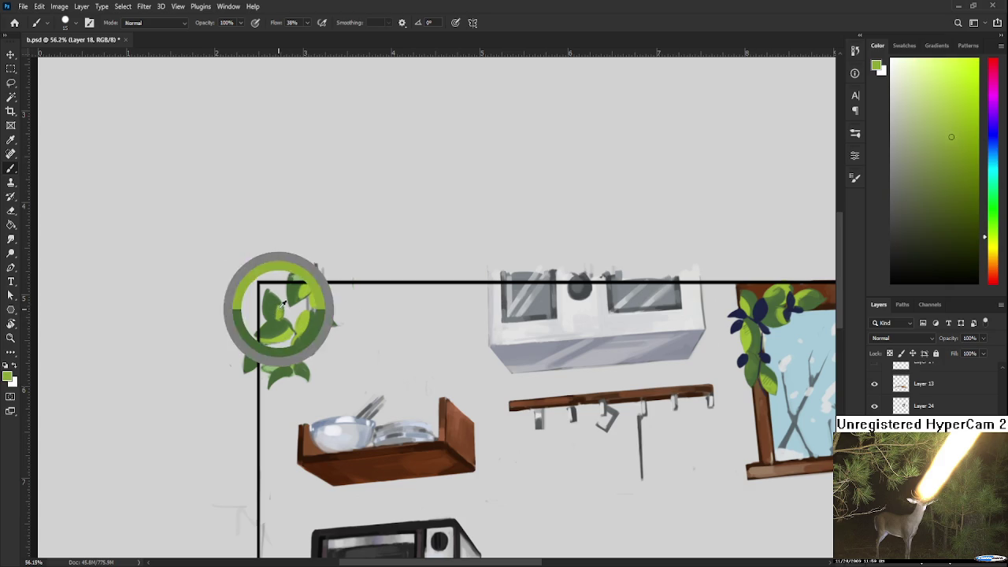
alt+click(277, 302)
alt+click(276, 305)
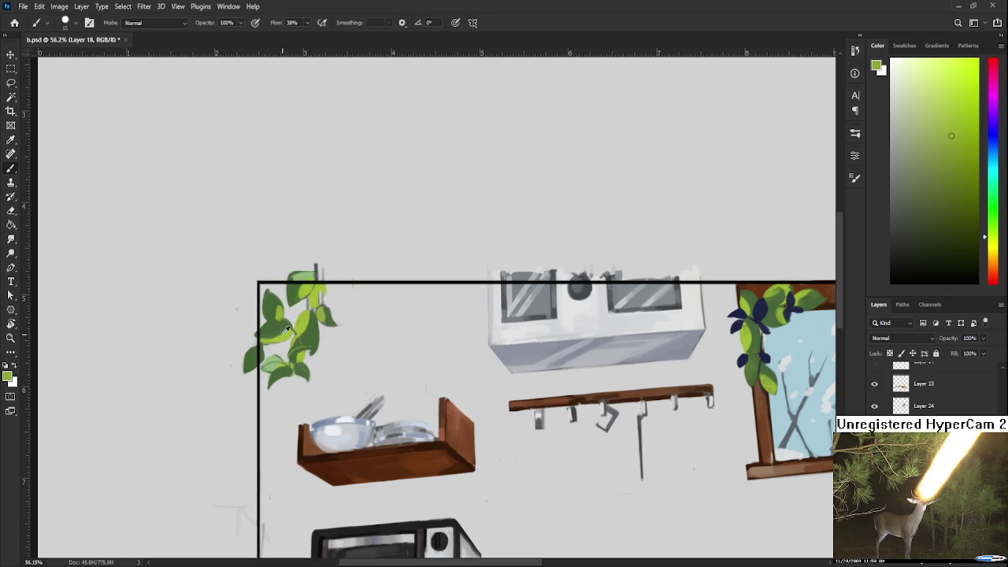
alt+click(278, 304)
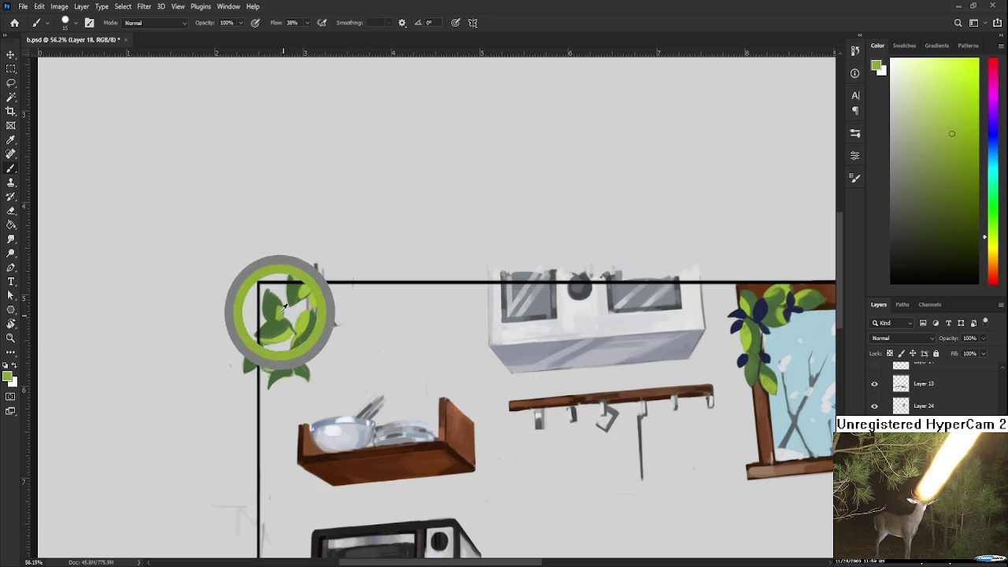
alt+click(271, 315)
alt+click(272, 305)
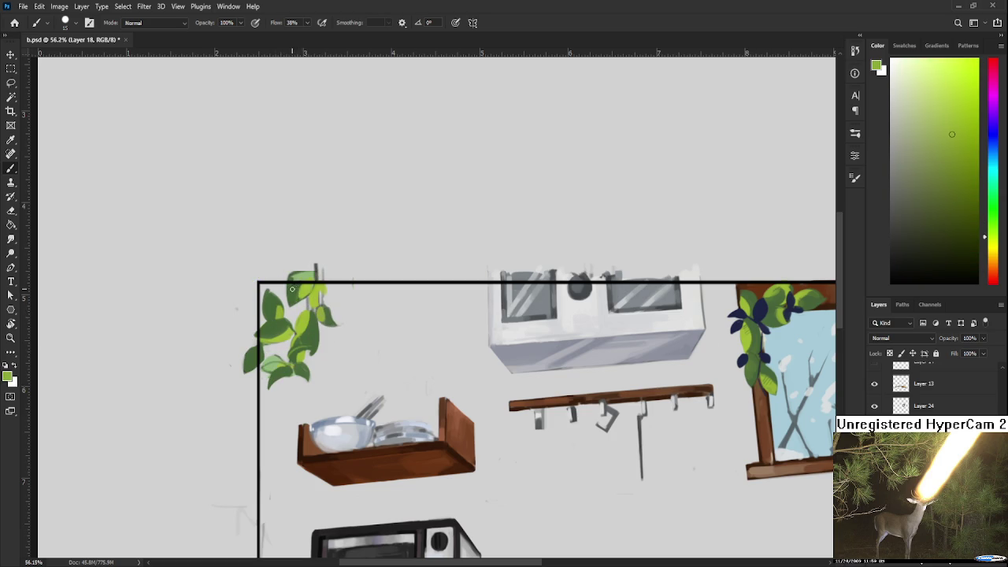
alt+click(297, 297)
mouse_move(301, 300)
mouse_down()
mouse_move(339, 316)
mouse_move(351, 296)
mouse_move(335, 297)
mouse_move(343, 304)
mouse_up()
alt+click(323, 312)
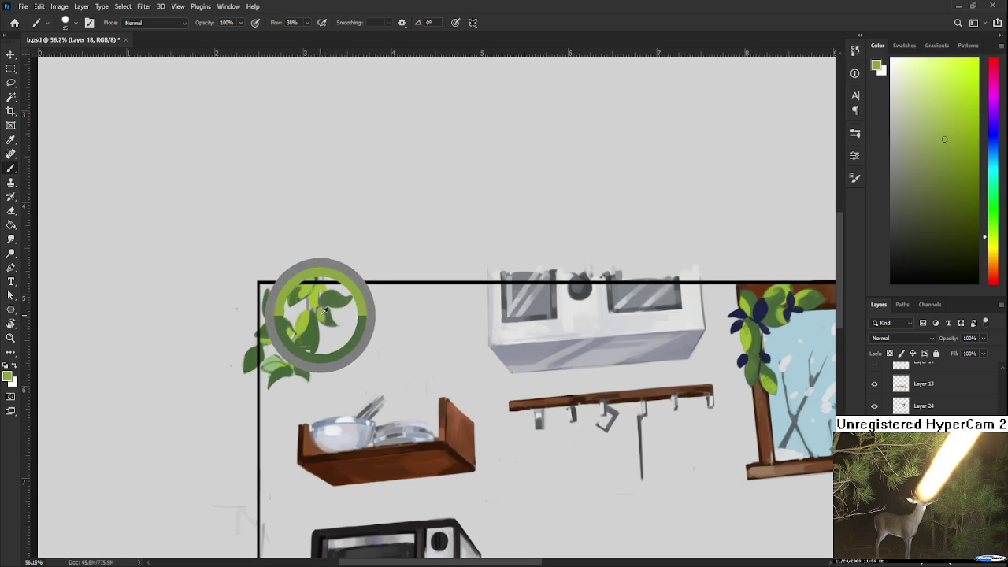
alt+click(324, 301)
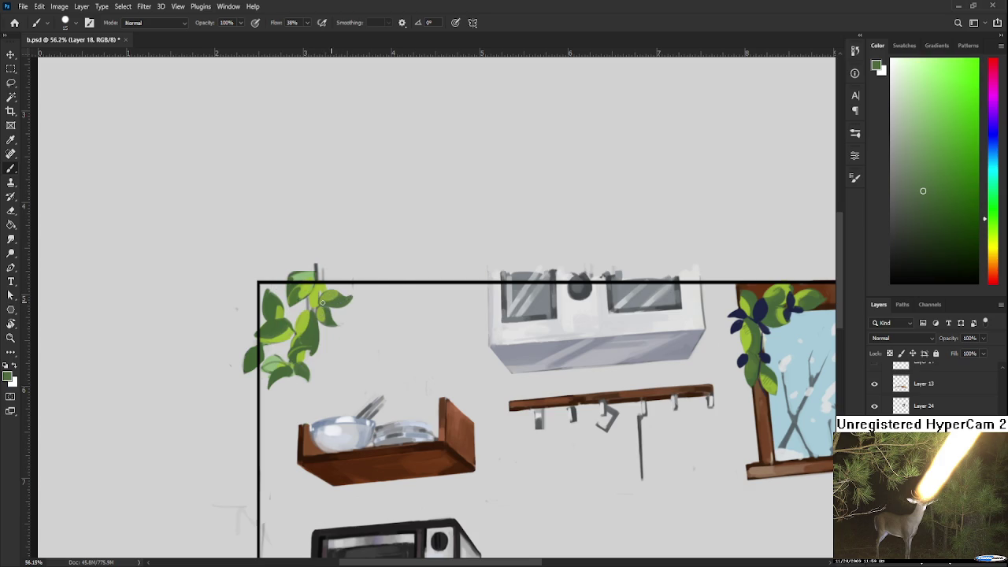
key(e)
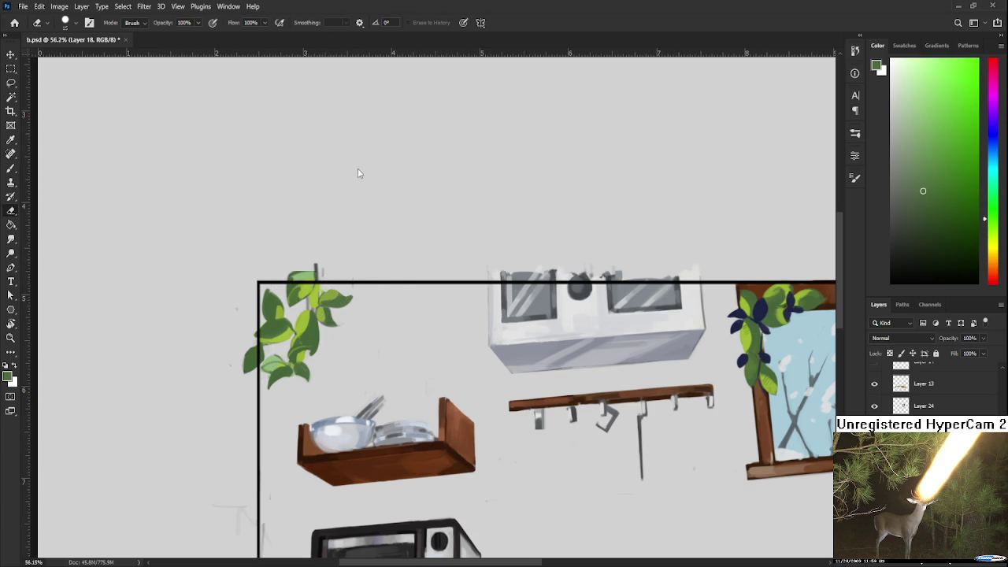
scroll(512, 274, down, 5)
On a new layer, dab dark navy sampled from a leaf onto the plant leaves.
scroll(512, 274, up, 1)
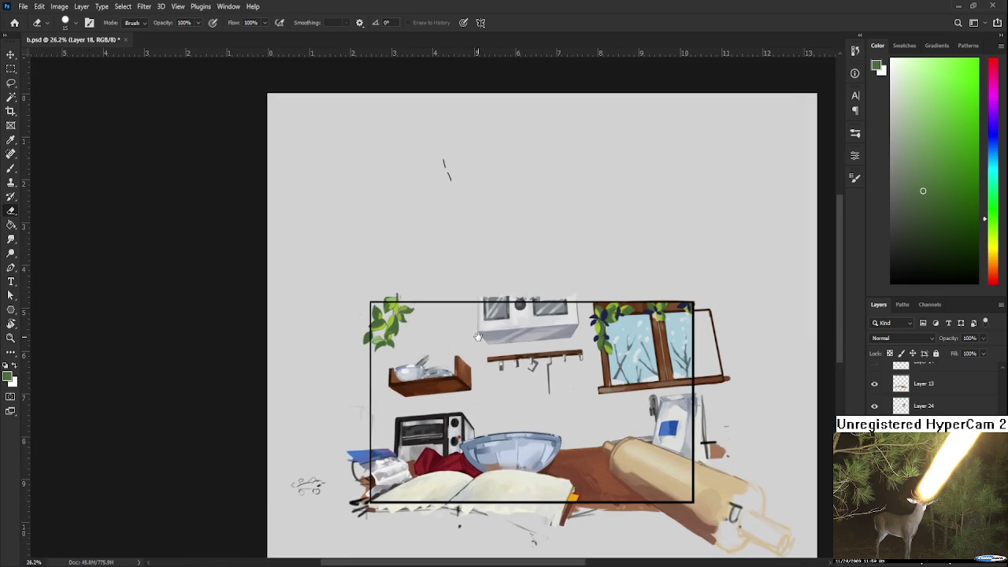
key(b)
scroll(567, 295, up, 2)
scroll(608, 313, up, 2)
alt+click(608, 312)
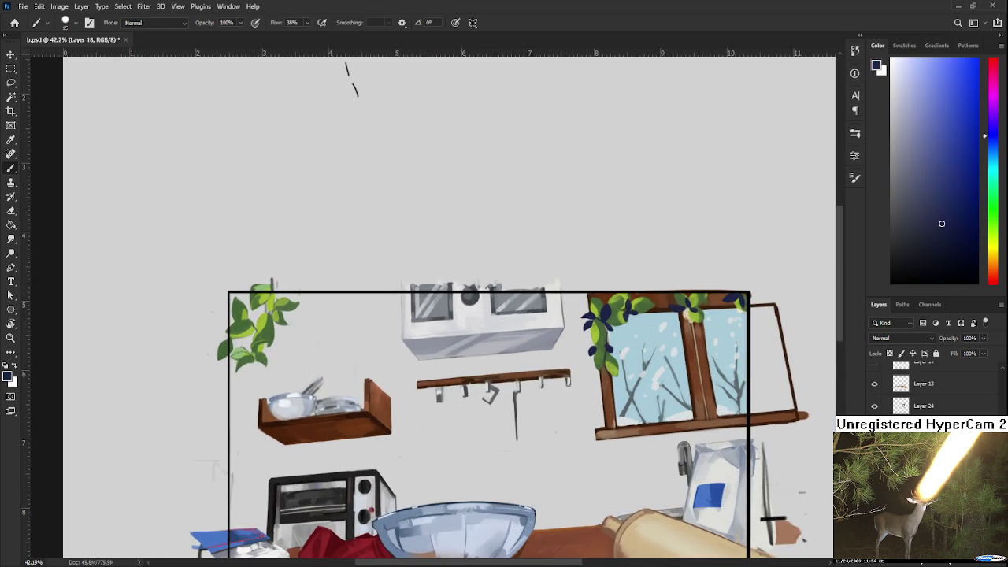
key(ctrl+shift+alt+n)
drag(263, 314, 258, 313)
scroll(449, 307, down, 3)
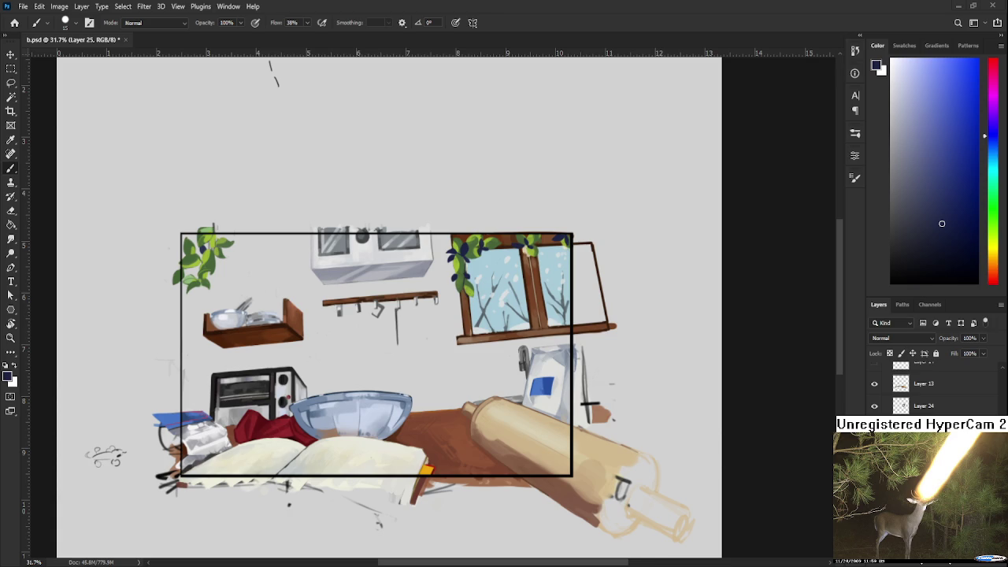
scroll(446, 273, down, 3)
scroll(445, 273, up, 4)
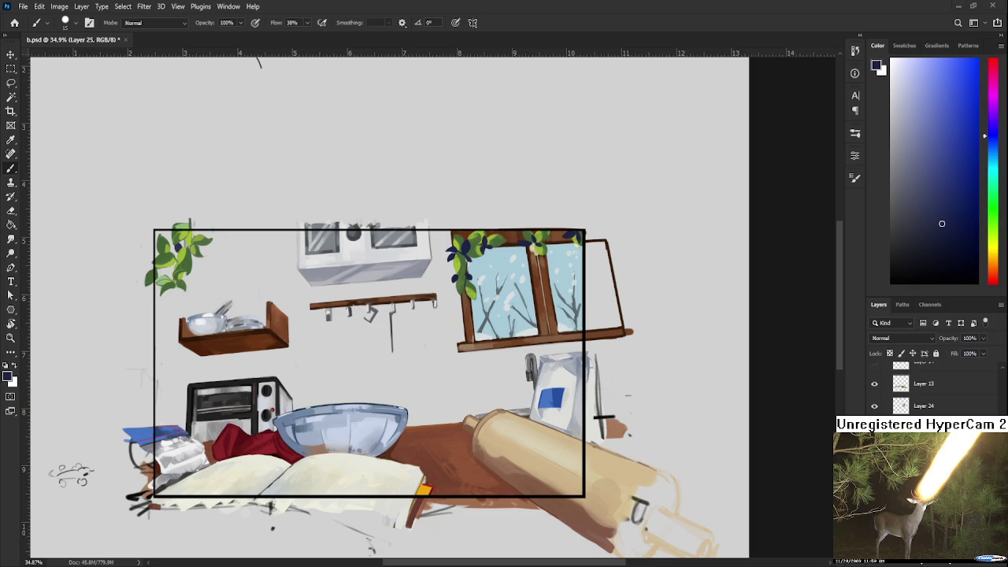
Open Raid.psd from the Home screen's recent files.
key(h)
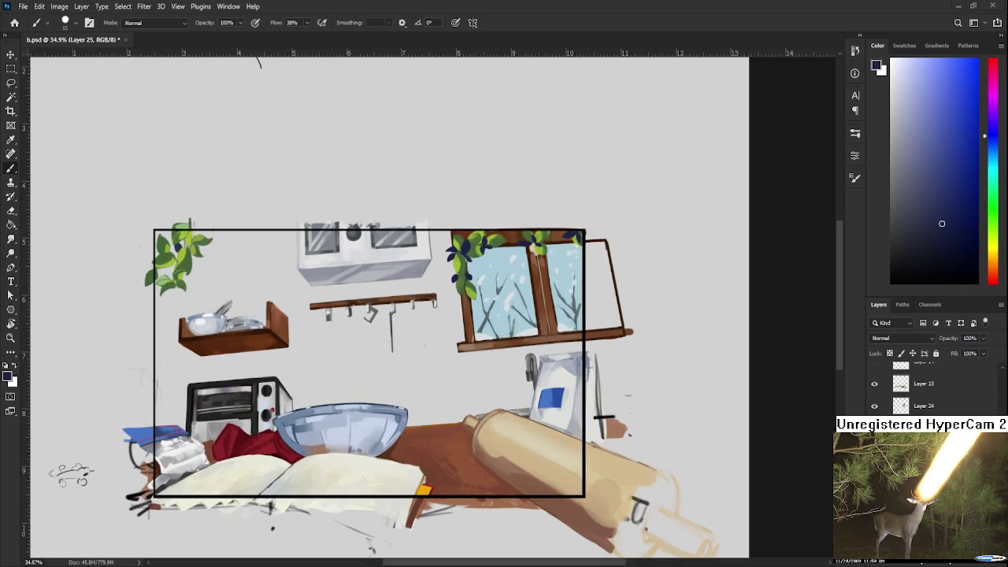
click(13, 25)
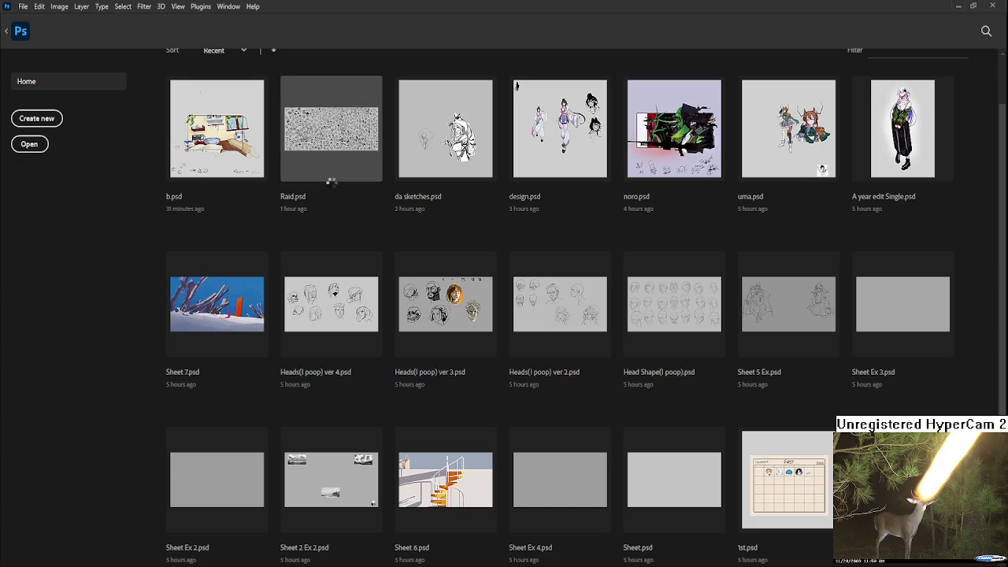
click(329, 183)
scroll(387, 377, up, 2)
scroll(387, 376, up, 2)
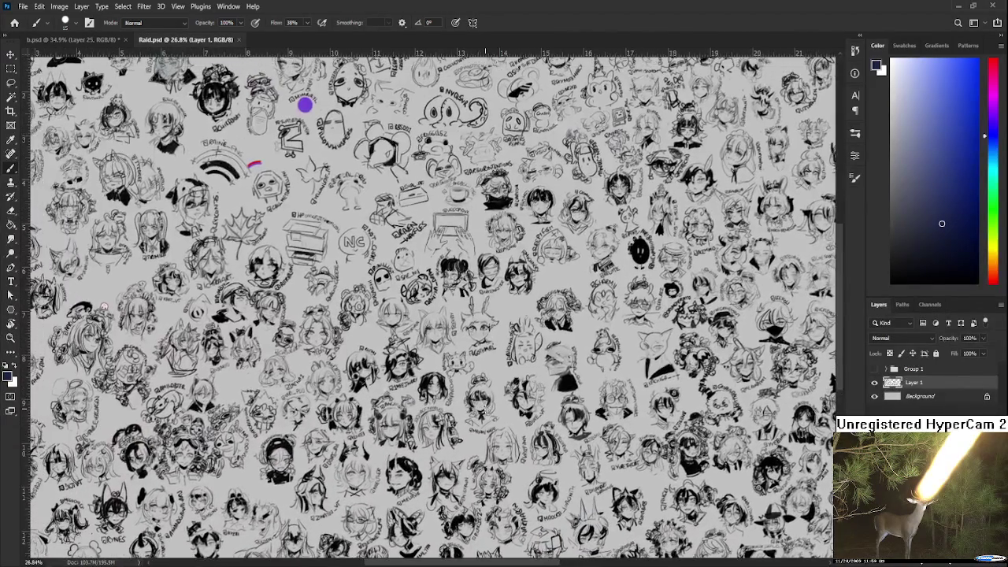
Zoom and pan Raid.psd to the chibi heads near the sheet's lower right.
scroll(388, 377, down, 3)
scroll(388, 377, up, 3)
scroll(383, 411, down, 2)
scroll(382, 411, down, 1)
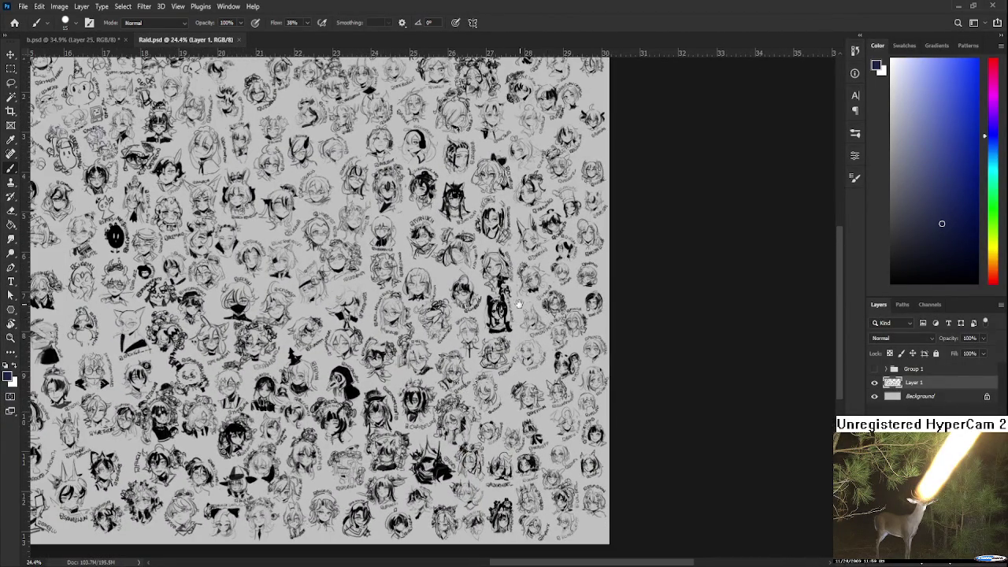
scroll(549, 318, down, 2)
scroll(473, 316, down, 1)
scroll(418, 315, down, 2)
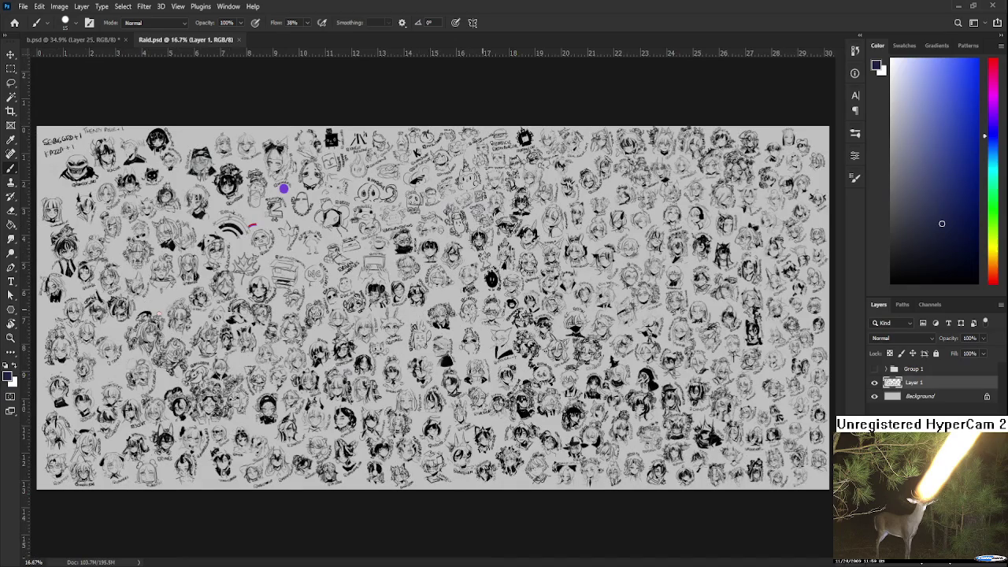
scroll(483, 314, up, 2)
scroll(485, 313, up, 1)
scroll(463, 408, down, 2)
scroll(488, 284, down, 1)
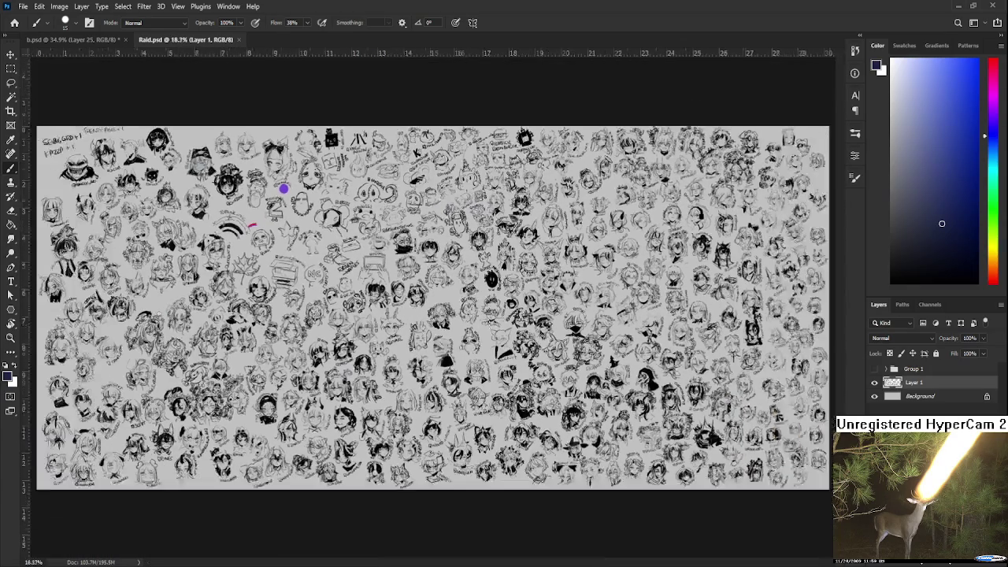
scroll(571, 390, up, 1)
scroll(571, 391, up, 2)
drag(587, 399, 535, 410)
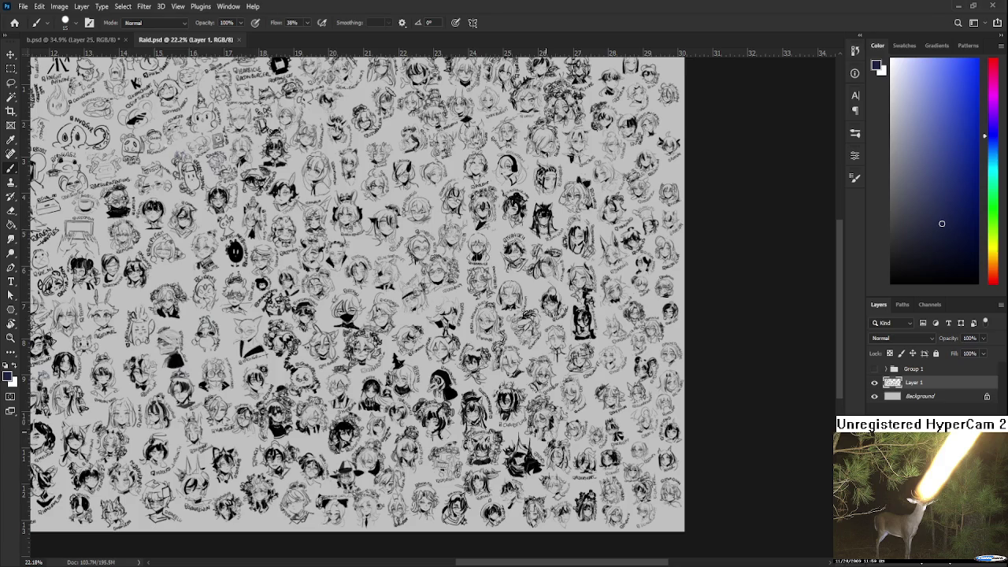
scroll(559, 432, up, 2)
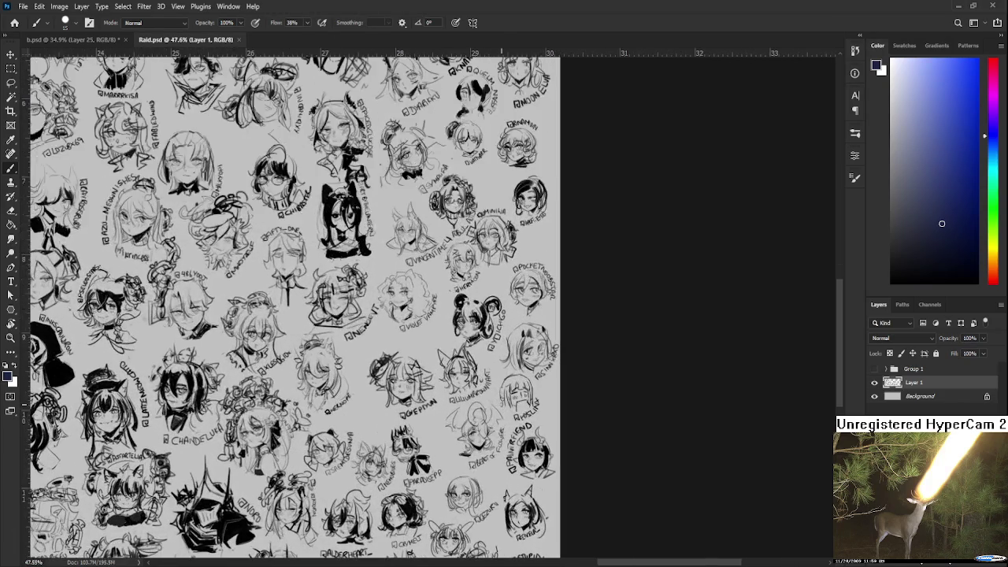
drag(473, 370, 391, 183)
scroll(391, 182, up, 1)
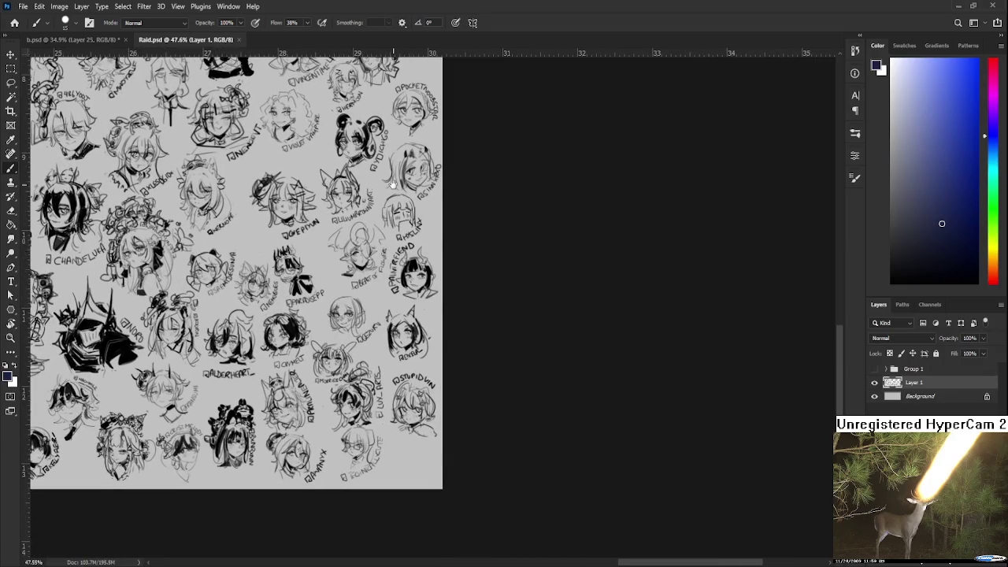
scroll(393, 183, up, 3)
scroll(378, 431, up, 3)
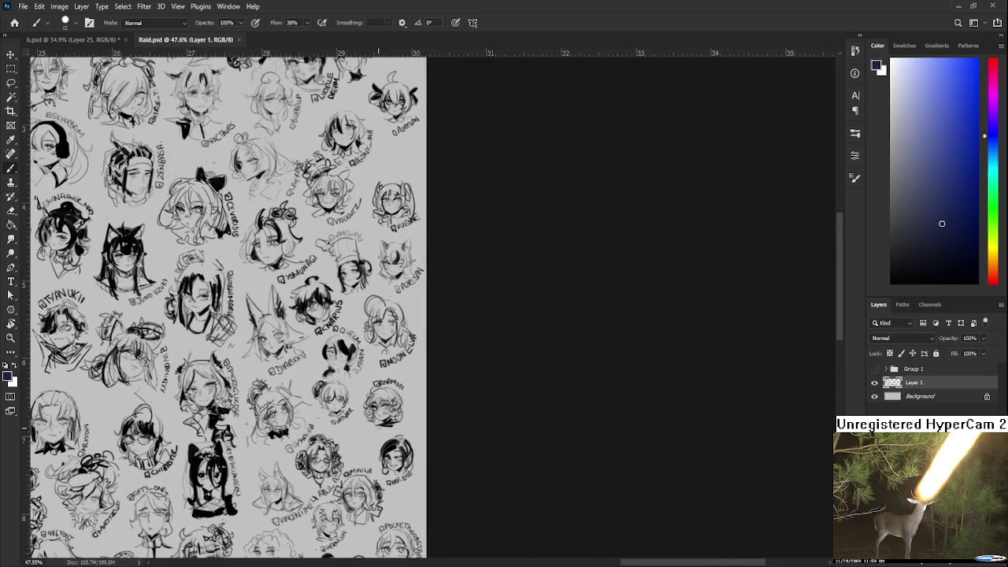
scroll(403, 214, down, 1)
scroll(394, 264, down, 1)
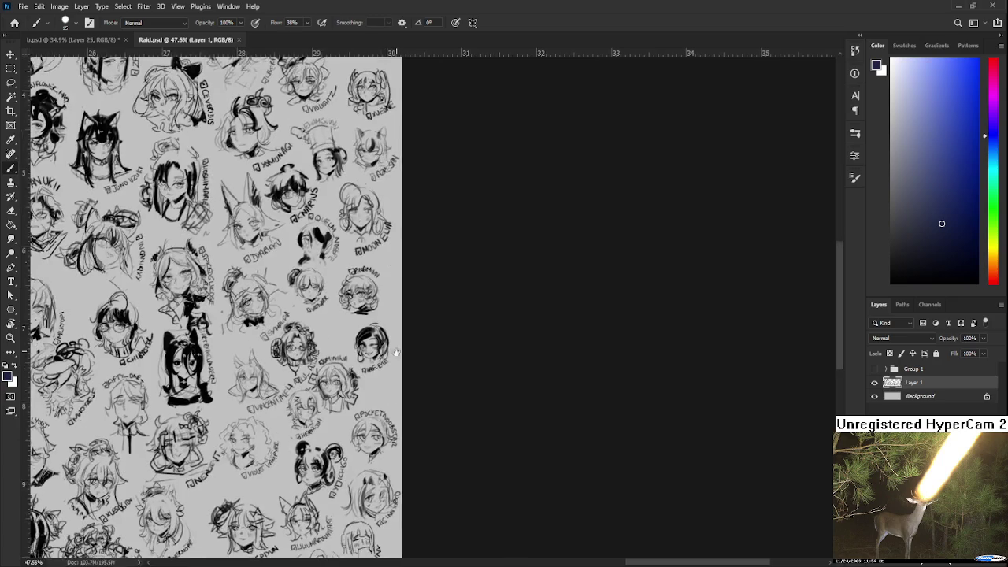
scroll(394, 263, down, 1)
scroll(383, 259, down, 1)
scroll(351, 337, down, 2)
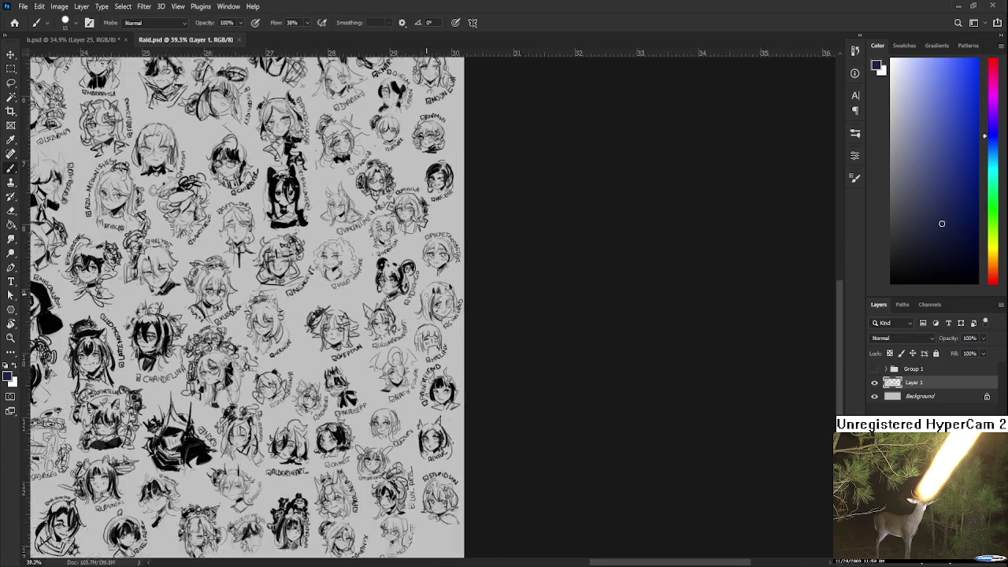
scroll(338, 315, down, 1)
scroll(339, 315, up, 1)
scroll(338, 315, up, 1)
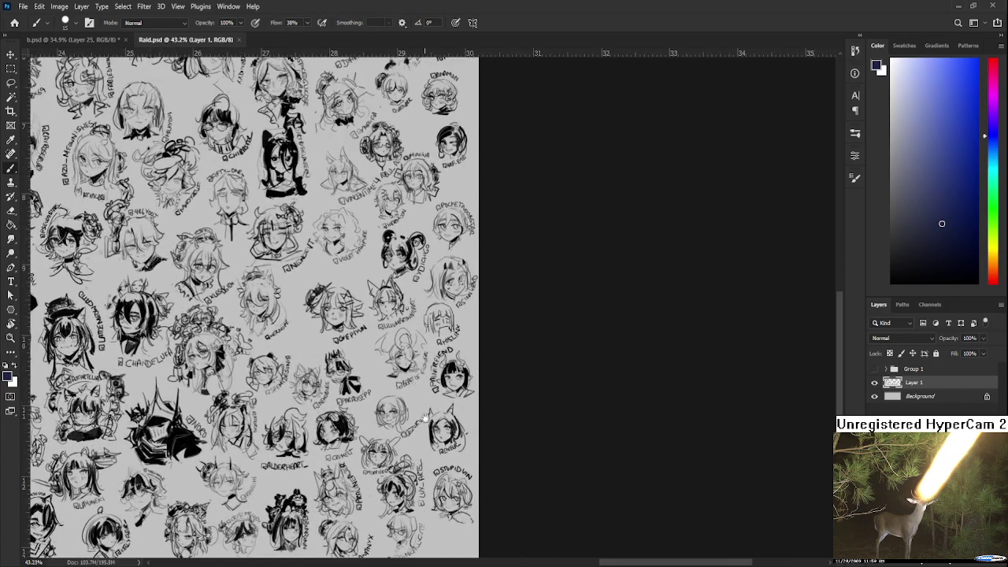
scroll(338, 315, down, 1)
scroll(339, 315, up, 1)
scroll(339, 315, up, 1)
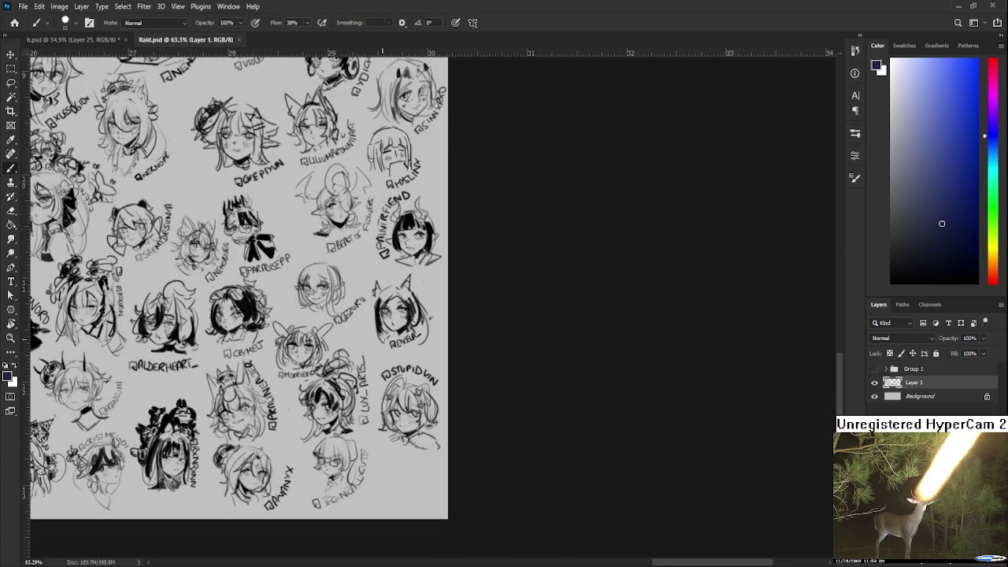
Shrink the lower-right chibi head to about 84% and move it up slightly.
key(l)
mouse_move(382, 377)
mouse_down()
mouse_move(431, 475)
mouse_move(370, 370)
mouse_up()
key(ctrl+t)
drag(448, 350, 433, 372)
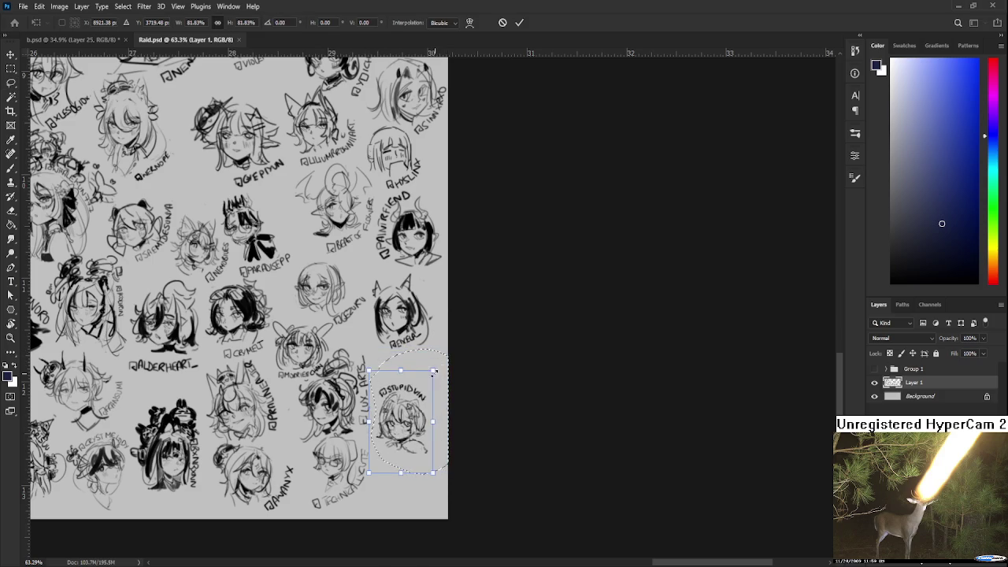
drag(425, 425, 426, 406)
key(Return)
key(ctrl+d)
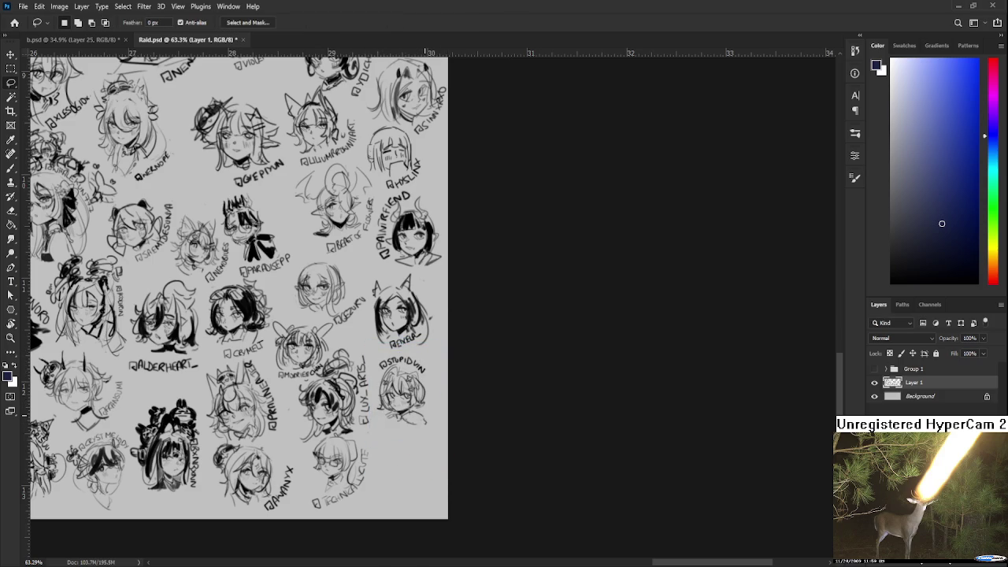
Switch to b.psd, then go to the Home screen of recent files.
scroll(431, 422, down, 2)
scroll(431, 422, down, 2)
scroll(431, 423, down, 2)
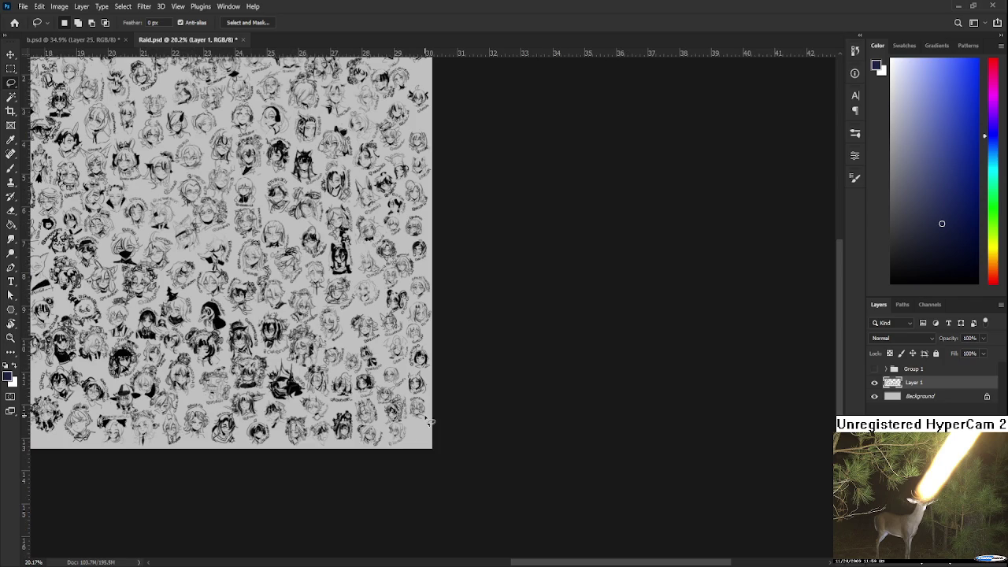
scroll(376, 403, down, 2)
scroll(376, 403, up, 3)
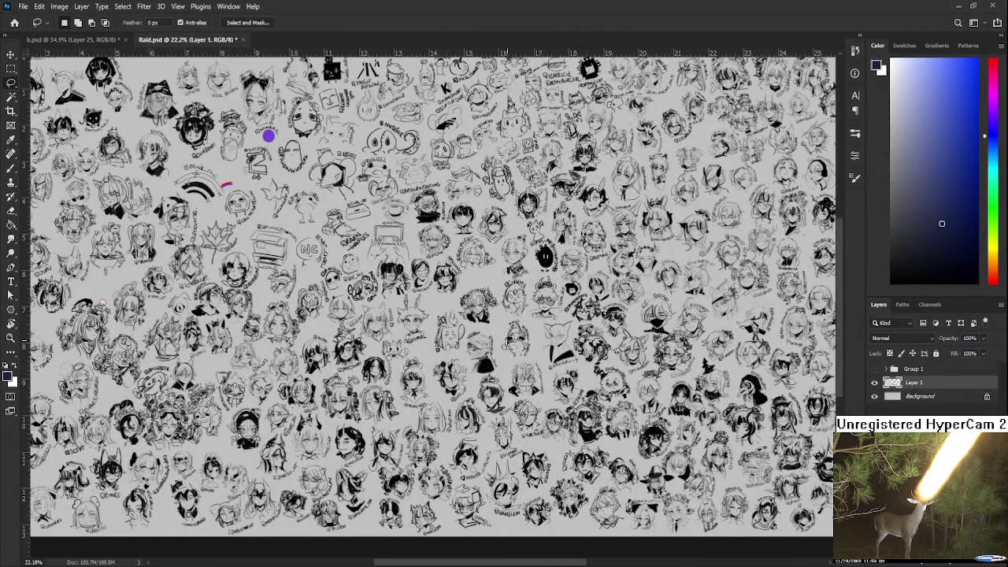
scroll(511, 345, up, 2)
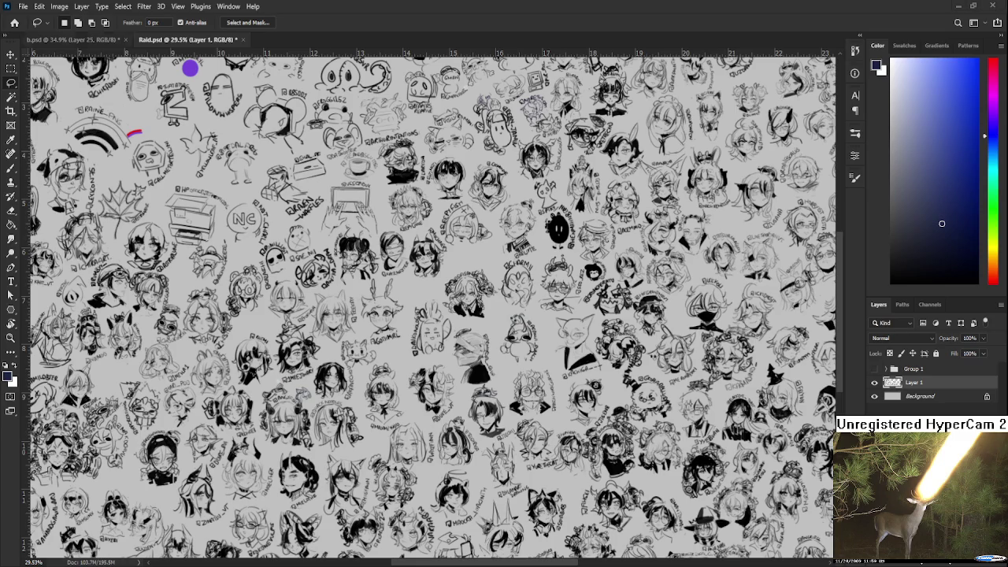
click(75, 40)
click(14, 22)
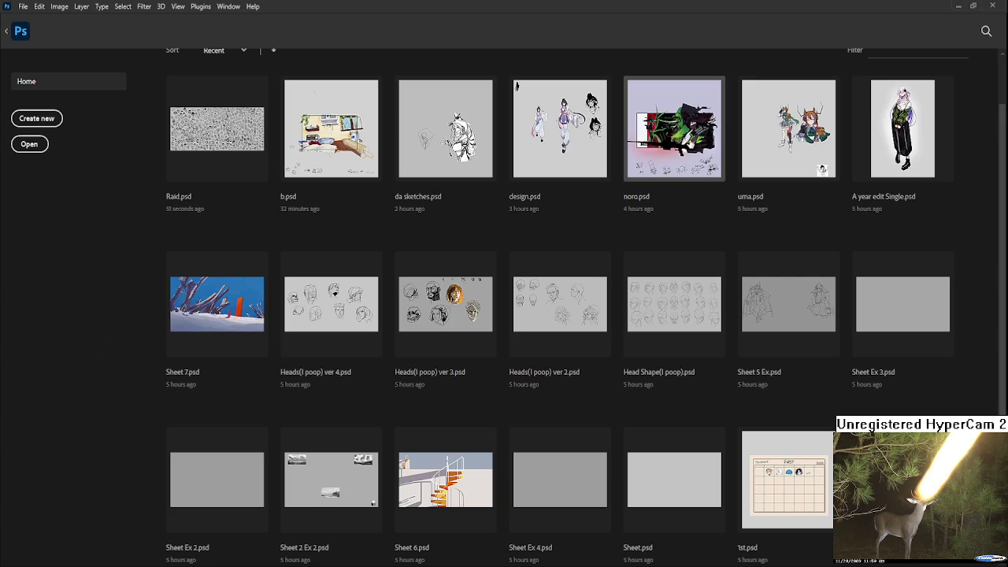
Open noro.psd from the recent files.
click(674, 129)
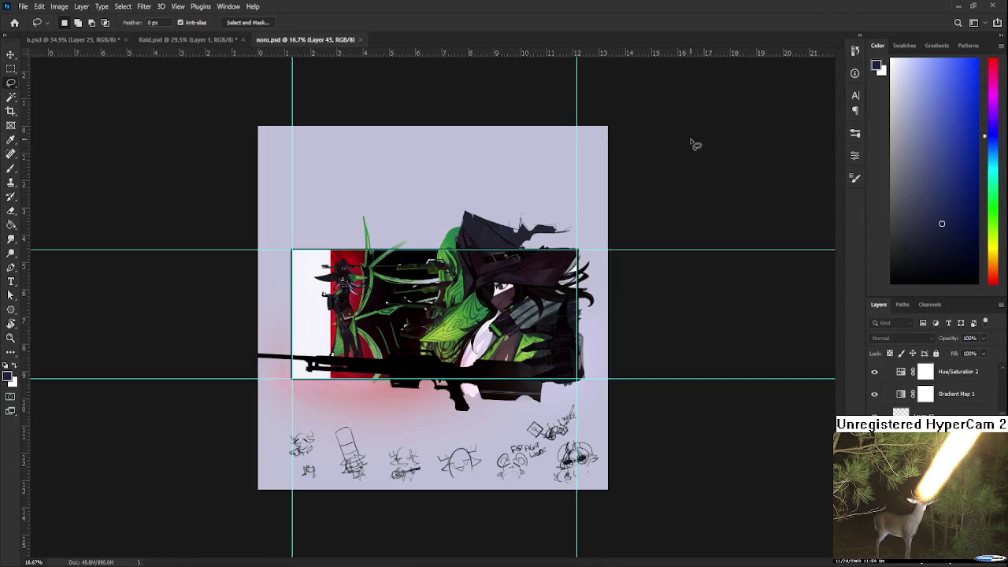
scroll(476, 349, up, 3)
scroll(476, 349, up, 1)
scroll(476, 349, up, 1)
scroll(492, 342, up, 1)
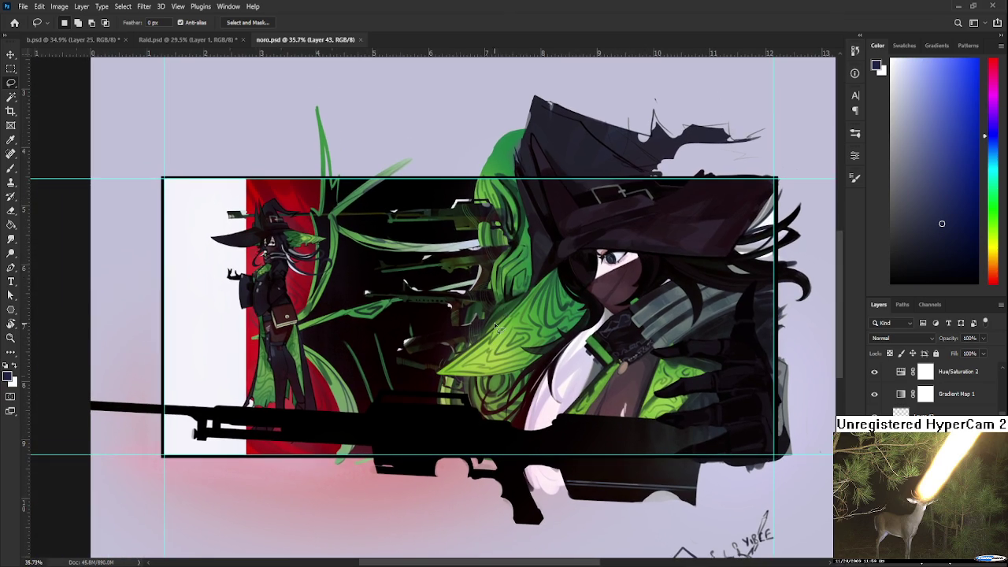
Paste the copied colourful image over noro.psd's artwork and commit it.
scroll(480, 300, down, 1)
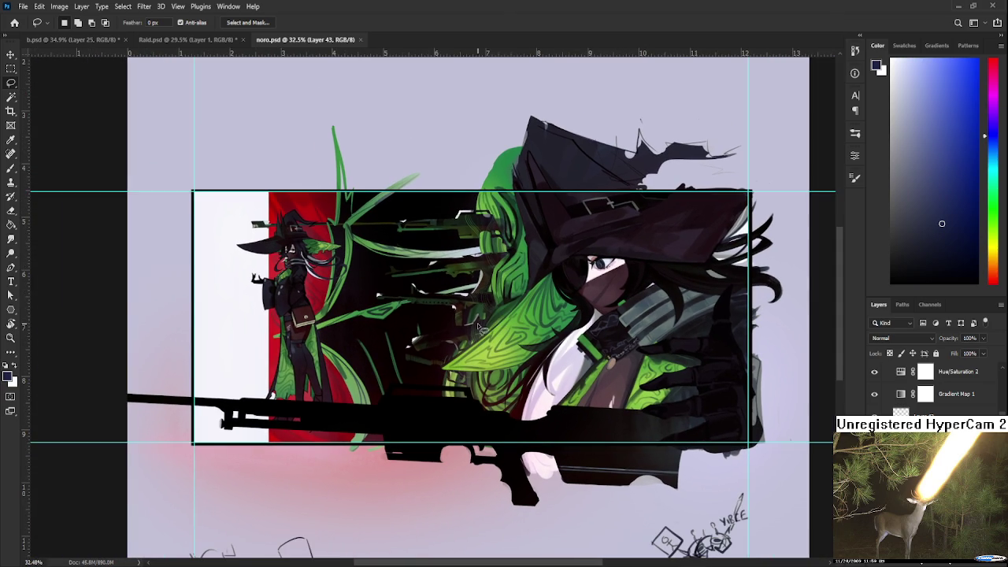
scroll(476, 322, down, 1)
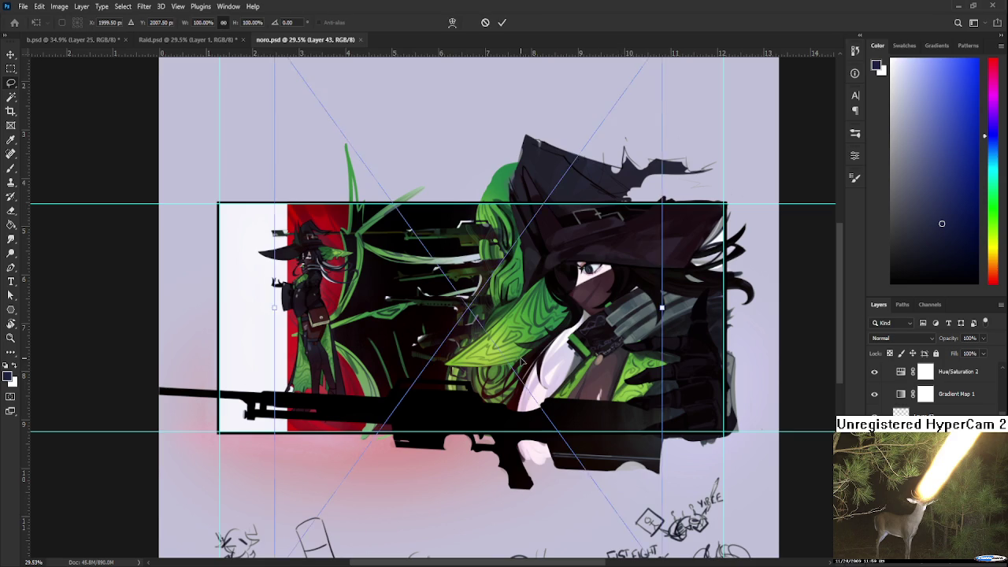
key(ctrl+v)
key(Return)
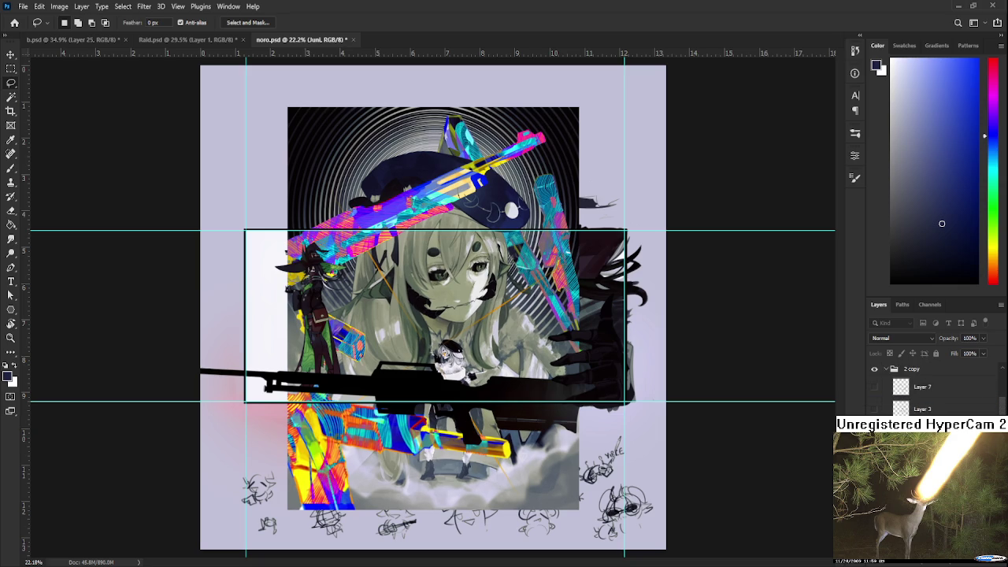
Drag the teal control-room illustration into noro.psd and confirm its placement.
scroll(422, 360, up, 1)
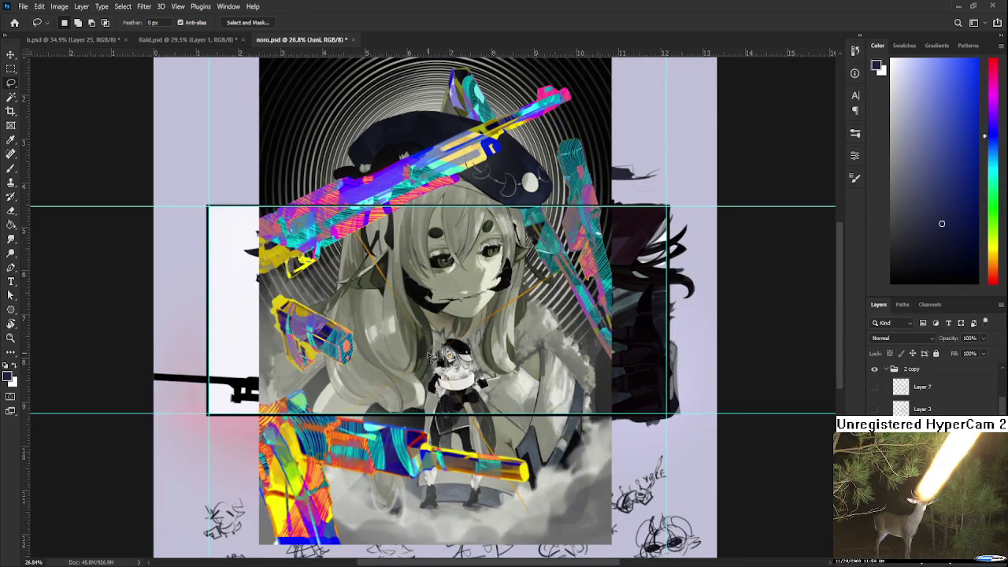
scroll(429, 356, up, 1)
scroll(429, 356, down, 2)
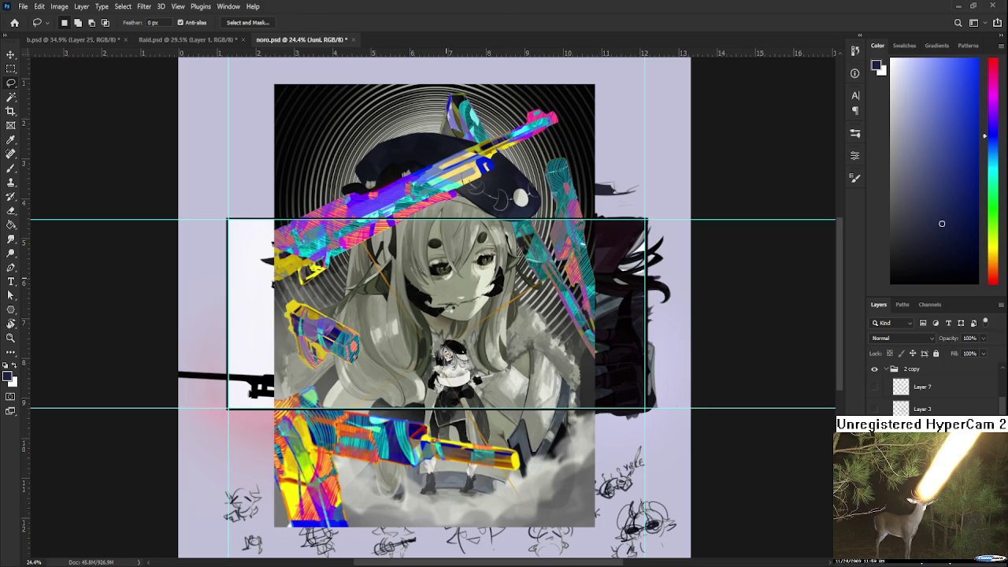
drag(641, 559, 451, 293)
scroll(456, 318, up, 1)
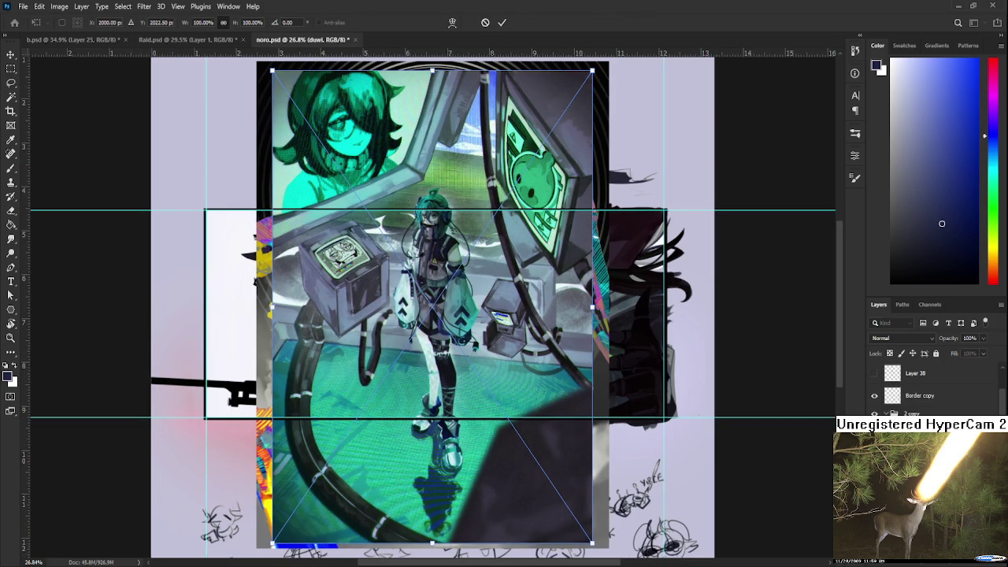
key(Return)
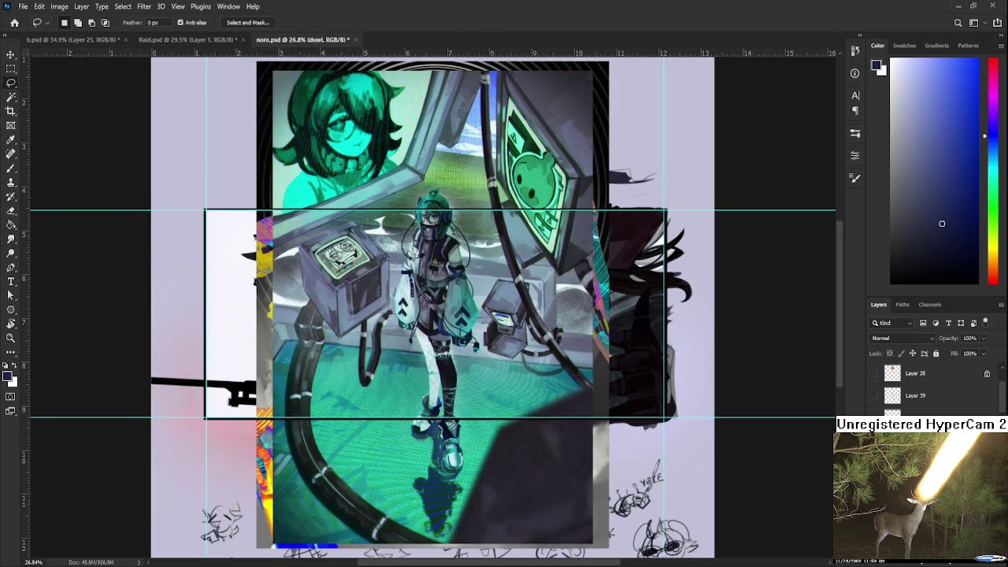
Review the lower-right artwork, then undo twice to remove the overlay illustrations.
scroll(447, 323, up, 4)
scroll(444, 322, down, 1)
scroll(449, 324, down, 1)
scroll(464, 335, down, 1)
scroll(474, 340, down, 1)
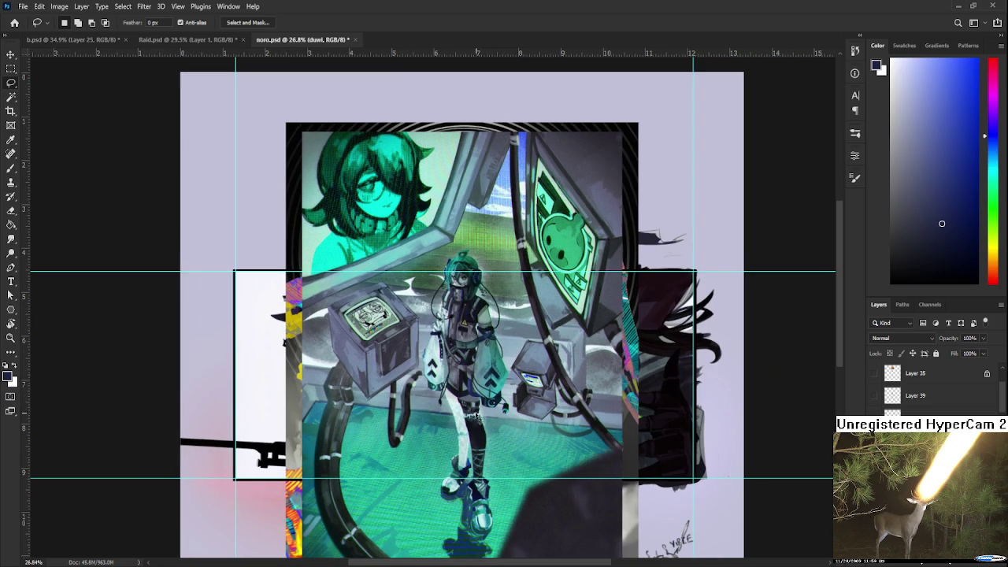
scroll(474, 340, up, 1)
scroll(470, 346, up, 1)
scroll(470, 347, up, 1)
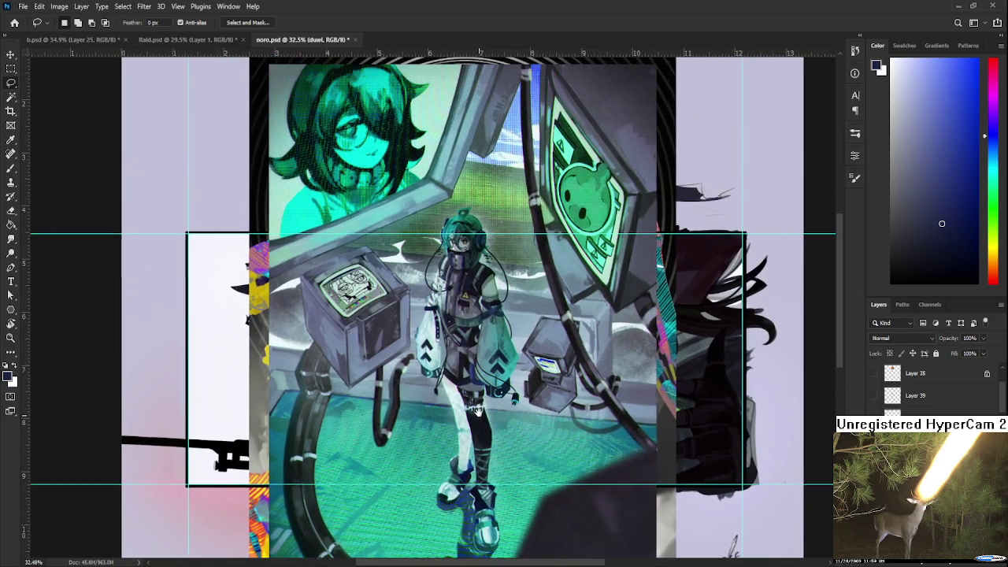
scroll(481, 394, up, 1)
scroll(483, 422, up, 1)
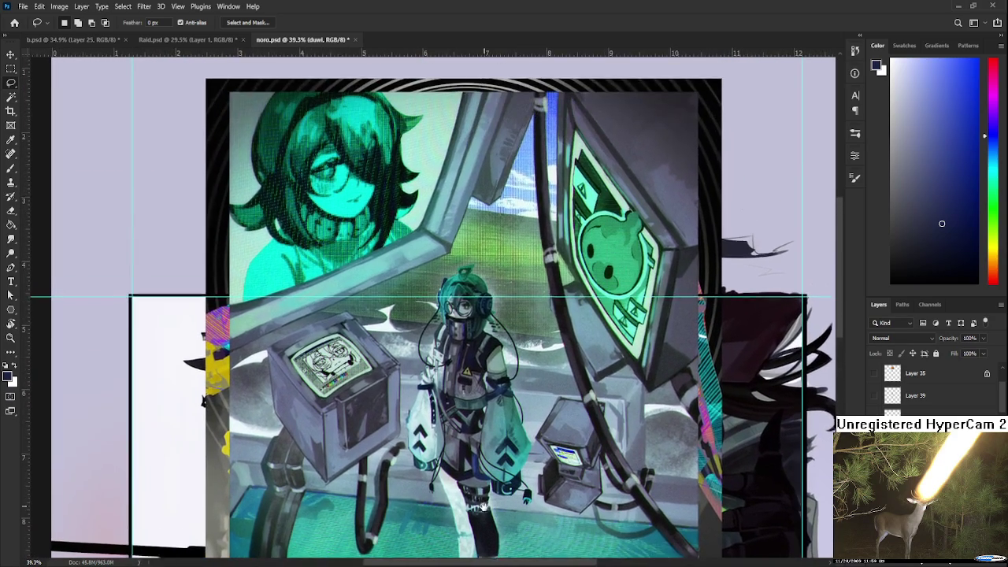
scroll(478, 490, up, 1)
scroll(477, 492, down, 1)
scroll(504, 476, down, 1)
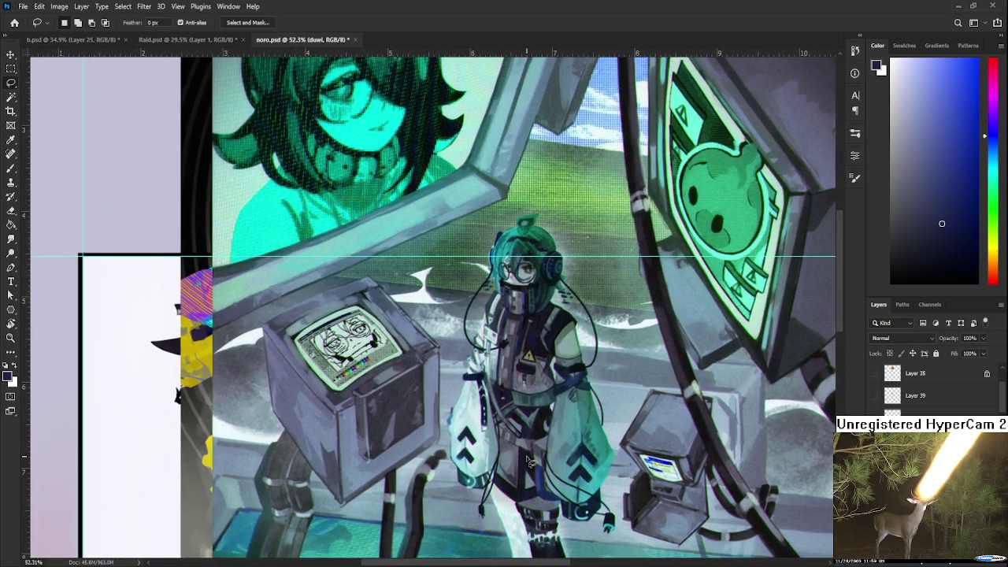
scroll(543, 445, down, 1)
scroll(555, 449, down, 1)
drag(564, 459, 506, 376)
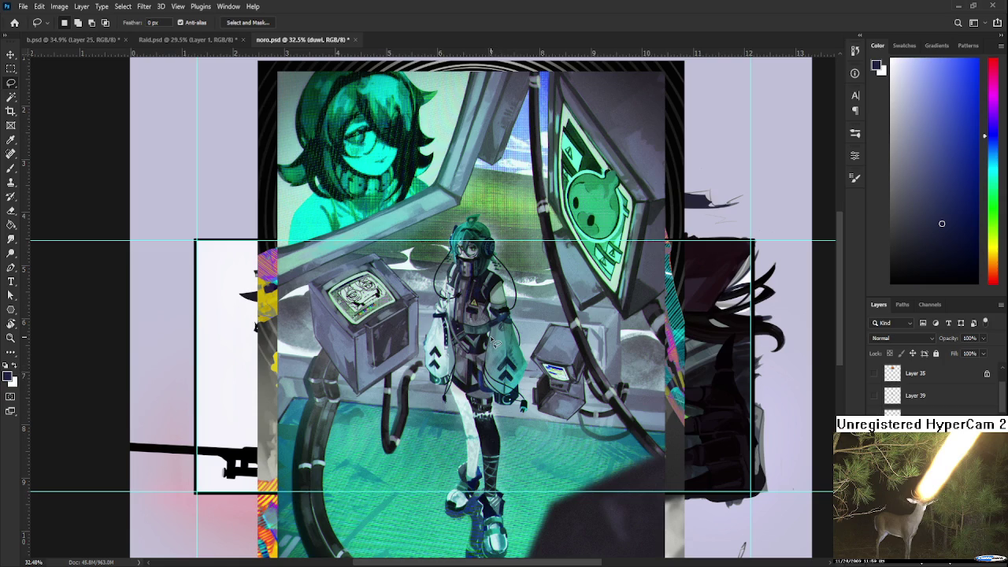
scroll(492, 340, down, 2)
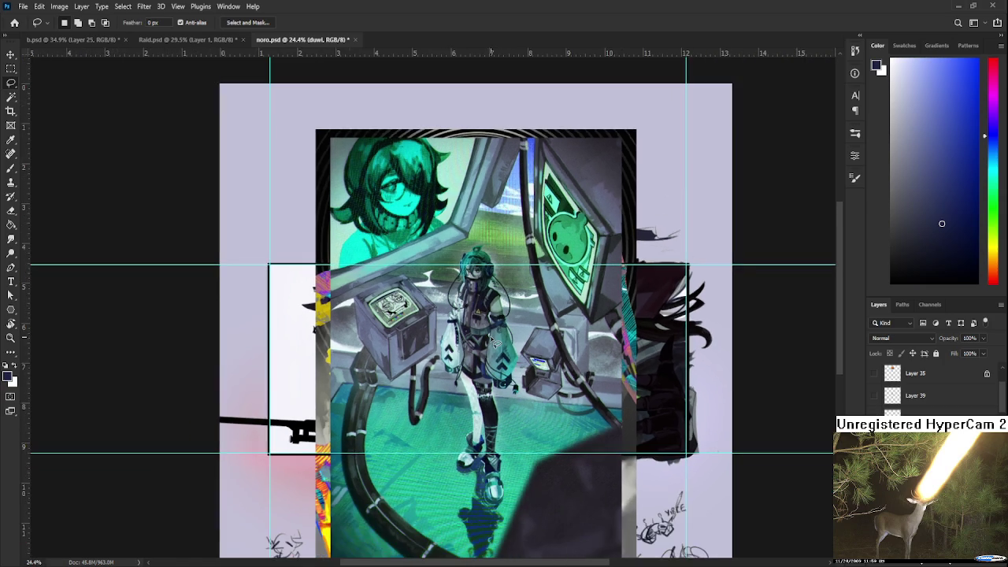
scroll(494, 419, down, 1)
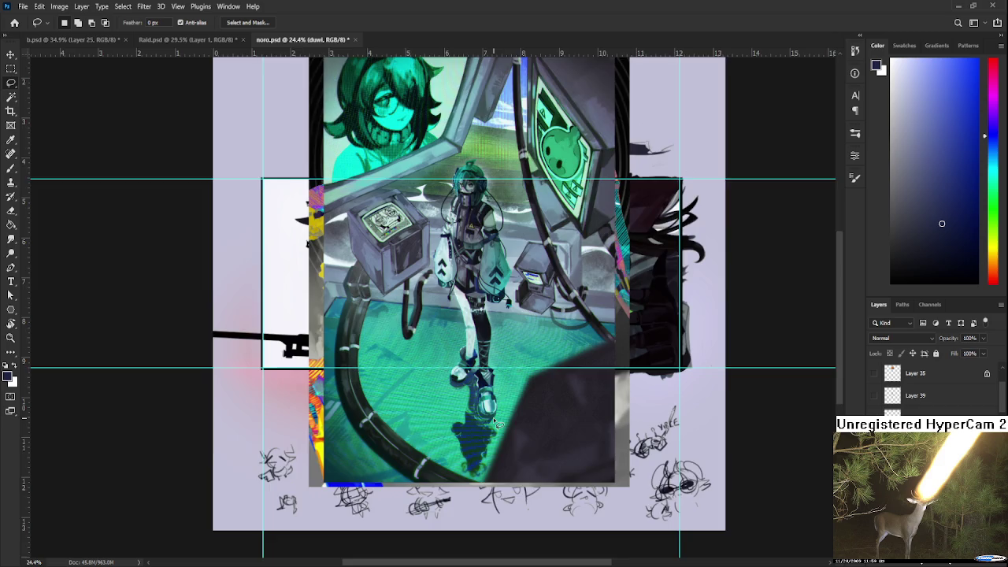
scroll(492, 419, down, 1)
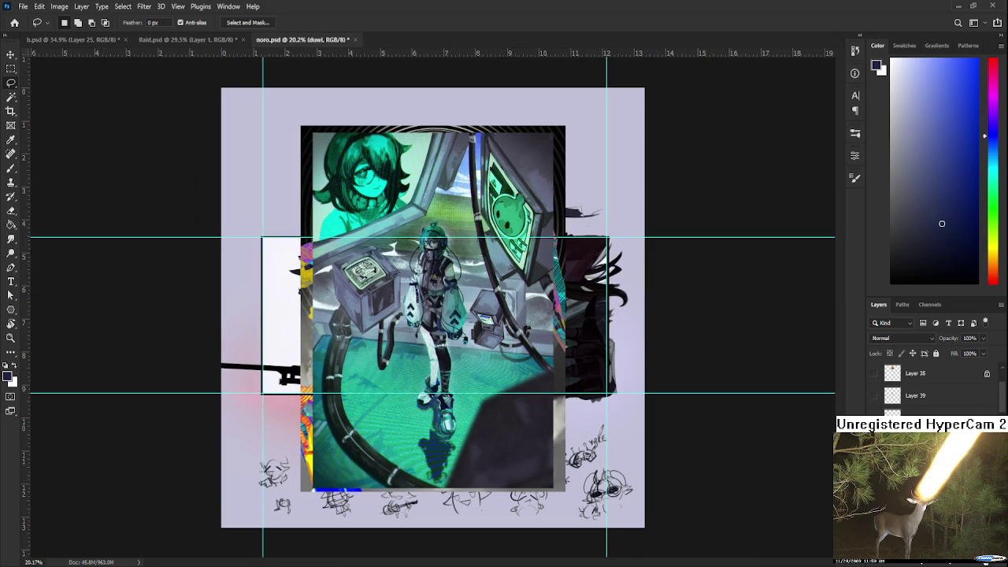
key(ctrl+z)
key(ctrl+z)
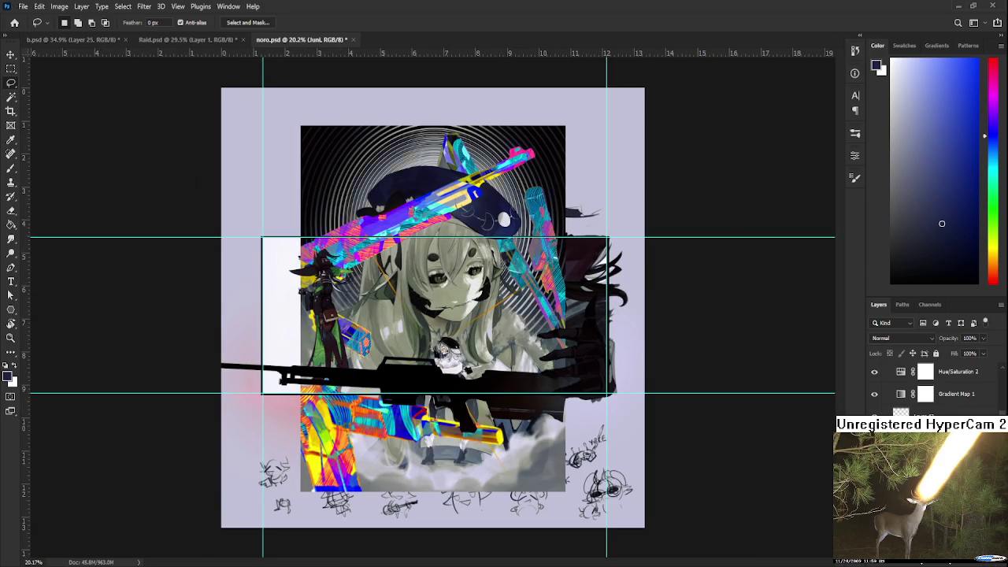
key(ctrl+z)
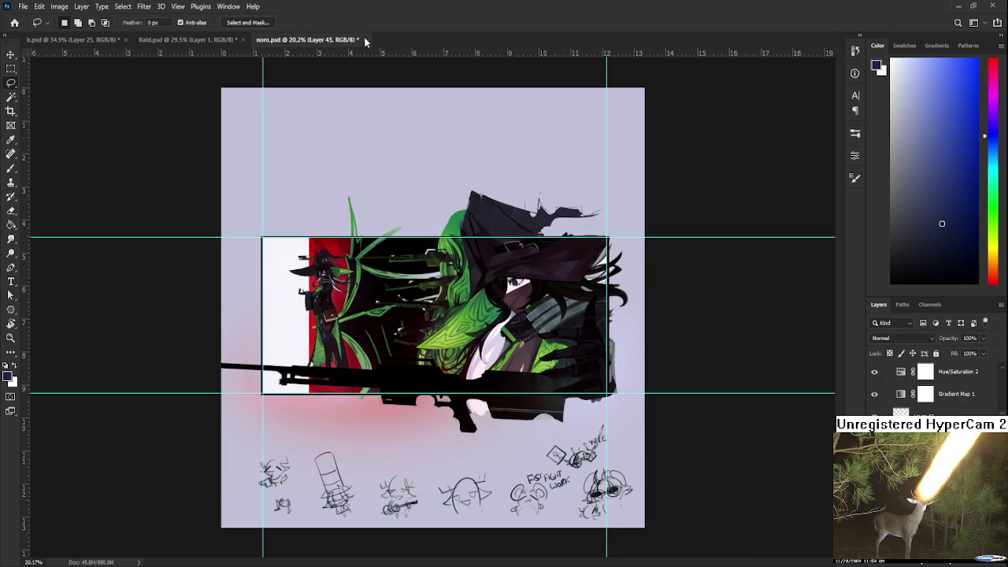
Close noro.psd and return to Raid.psd, zoomed in on the lower-right sketch heads.
click(357, 39)
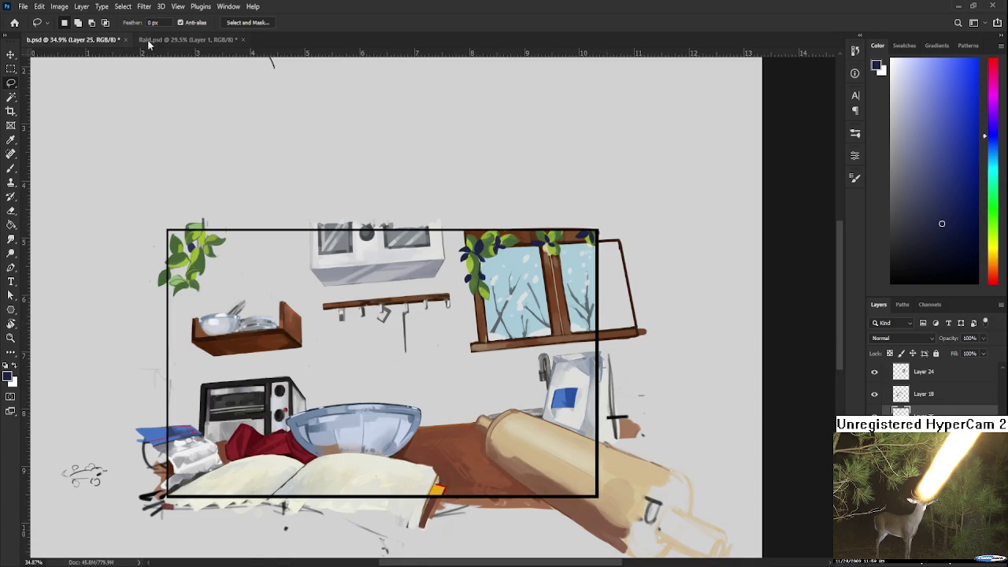
click(187, 39)
scroll(469, 313, up, 3)
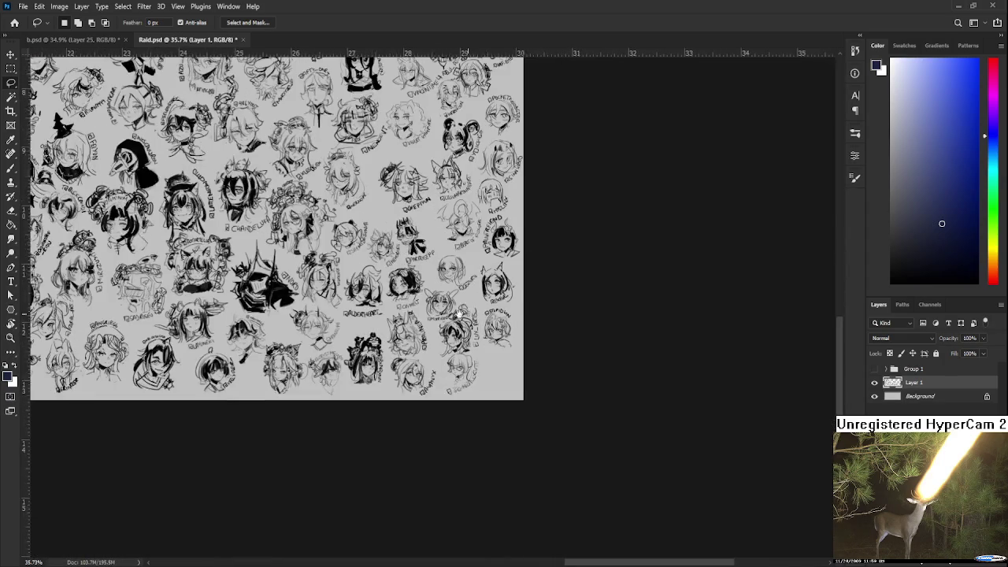
scroll(470, 314, up, 3)
scroll(470, 314, up, 2)
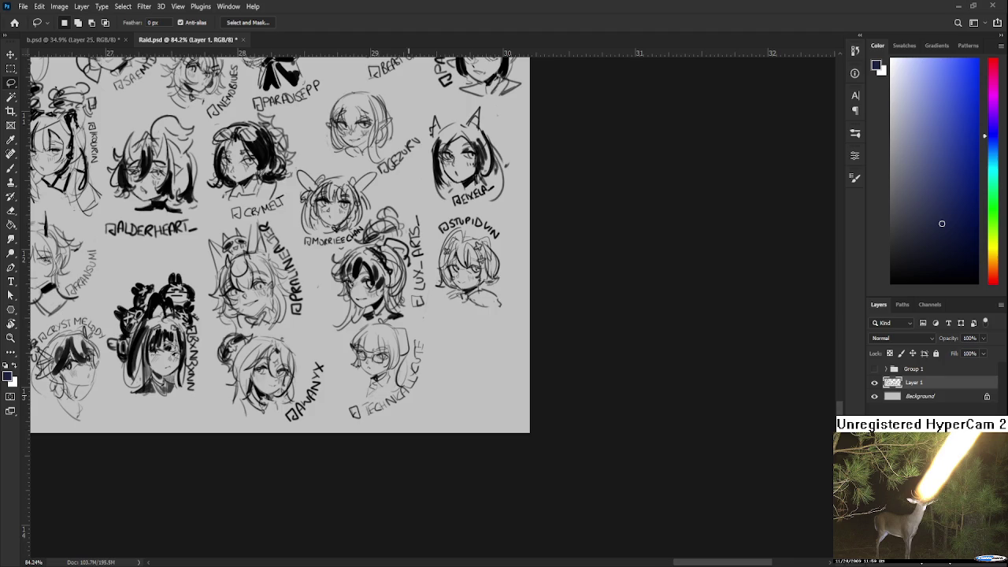
scroll(472, 341, up, 5)
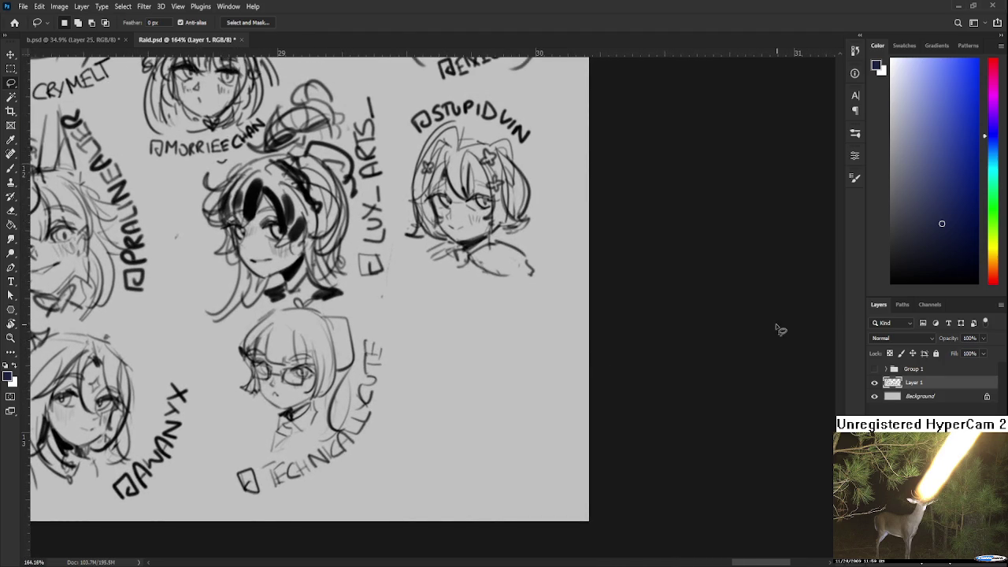
Pick a smaller Brush and start a new sketch right of the glasses-wearing head.
key(b)
drag(376, 400, 456, 323)
key(ctrl+z)
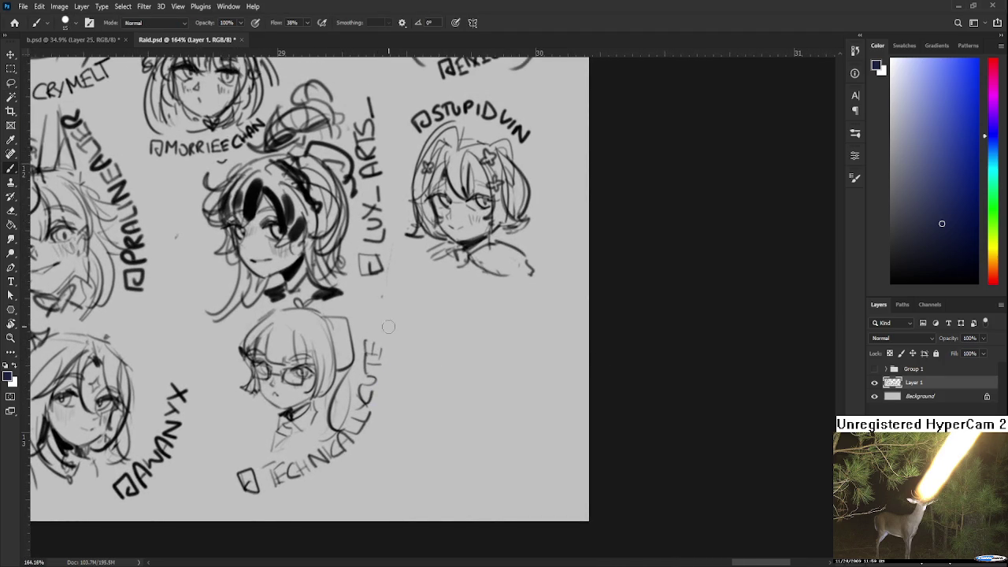
key(bracketleft)
key(bracketleft)
key(bracketleft)
mouse_move(431, 367)
mouse_down()
mouse_move(421, 349)
mouse_move(460, 335)
mouse_up()
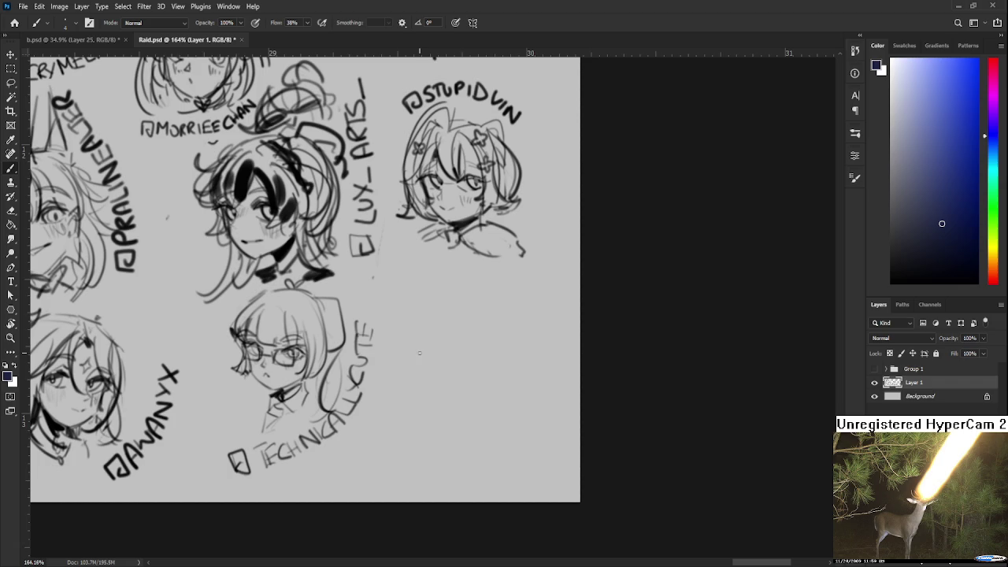
Set the foreground to pure black and draw the new head's small curved eye strokes.
drag(916, 240, 834, 342)
mouse_move(451, 339)
mouse_down()
mouse_move(459, 315)
mouse_move(472, 321)
mouse_move(449, 317)
mouse_move(470, 317)
mouse_move(460, 323)
mouse_move(464, 355)
mouse_move(447, 347)
mouse_move(461, 333)
mouse_up()
key(ctrl+z)
key(ctrl+z)
key(ctrl+z)
key(ctrl+z)
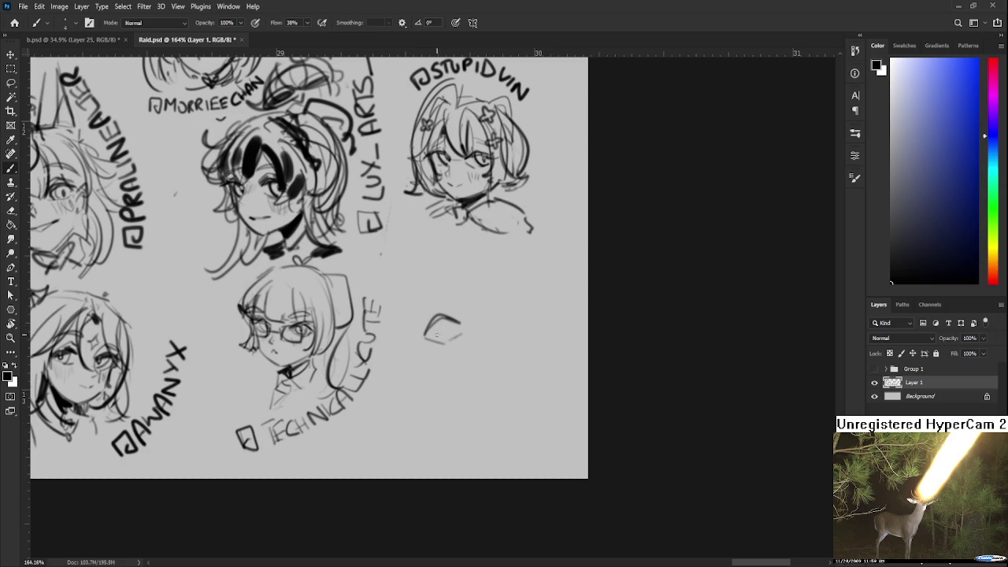
key(ctrl+z)
mouse_move(434, 337)
mouse_down()
mouse_move(463, 323)
mouse_move(412, 337)
mouse_move(440, 312)
mouse_move(445, 326)
mouse_move(454, 313)
mouse_move(479, 311)
mouse_up()
key(ctrl+z)
key(ctrl+z)
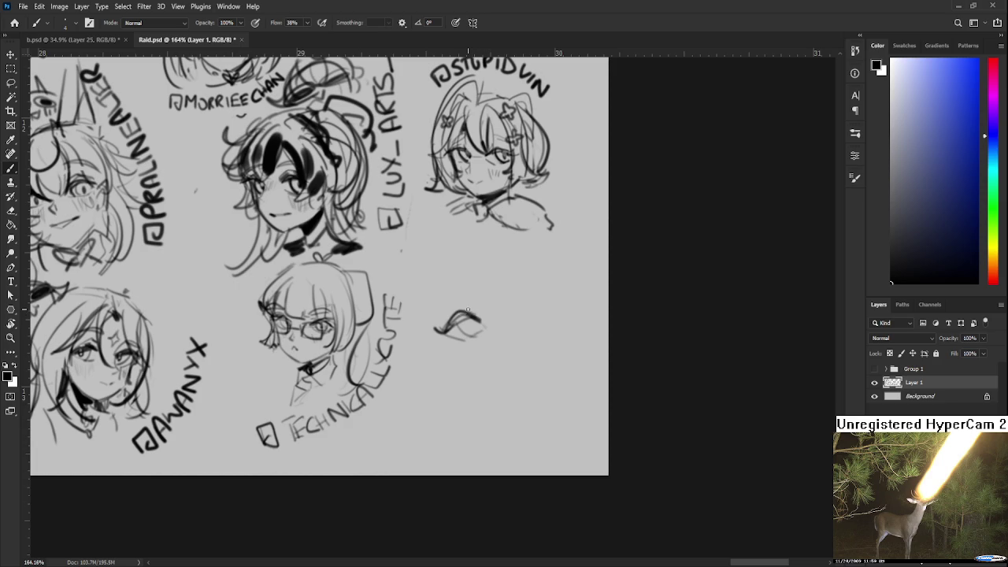
Add a short stroke and a curved line beside the eye, redoing stray strokes.
mouse_move(467, 308)
mouse_down()
mouse_move(473, 301)
mouse_move(455, 313)
mouse_up()
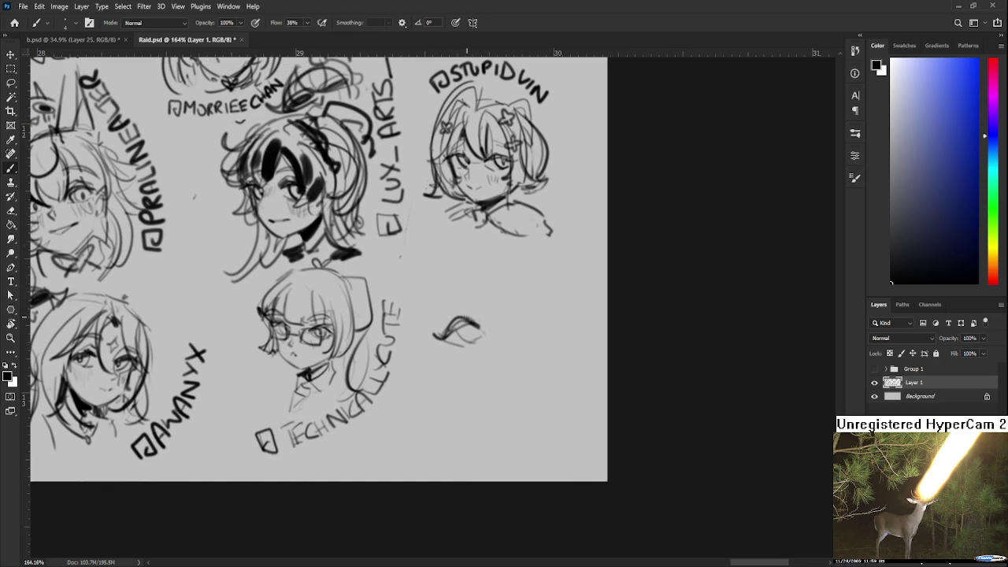
drag(485, 336, 452, 320)
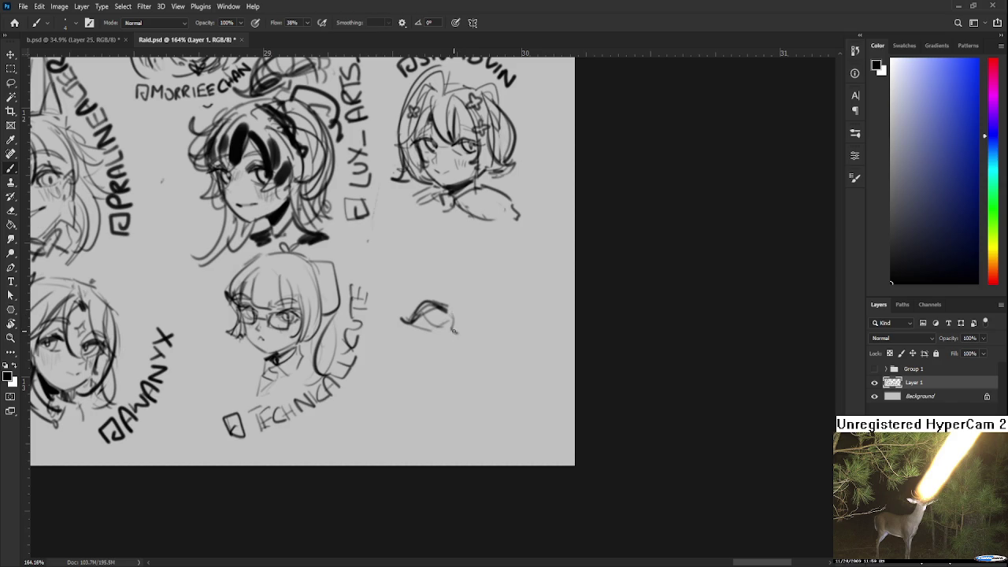
drag(466, 335, 450, 341)
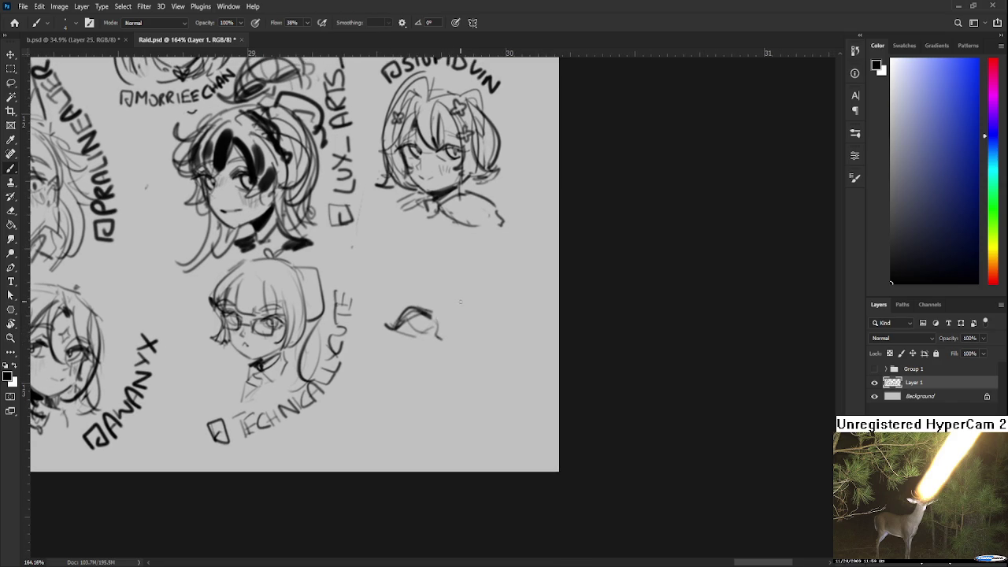
mouse_move(458, 302)
mouse_down()
mouse_move(463, 283)
mouse_move(483, 284)
mouse_move(482, 307)
mouse_move(465, 278)
mouse_move(476, 280)
mouse_move(420, 293)
mouse_move(403, 318)
mouse_up()
key(ctrl+z)
key(ctrl+z)
key(ctrl+z)
mouse_move(392, 274)
mouse_down()
mouse_move(381, 332)
mouse_move(427, 272)
mouse_move(406, 276)
mouse_move(448, 255)
mouse_move(466, 260)
mouse_move(477, 286)
mouse_up()
key(ctrl+z)
key(ctrl+z)
key(ctrl+z)
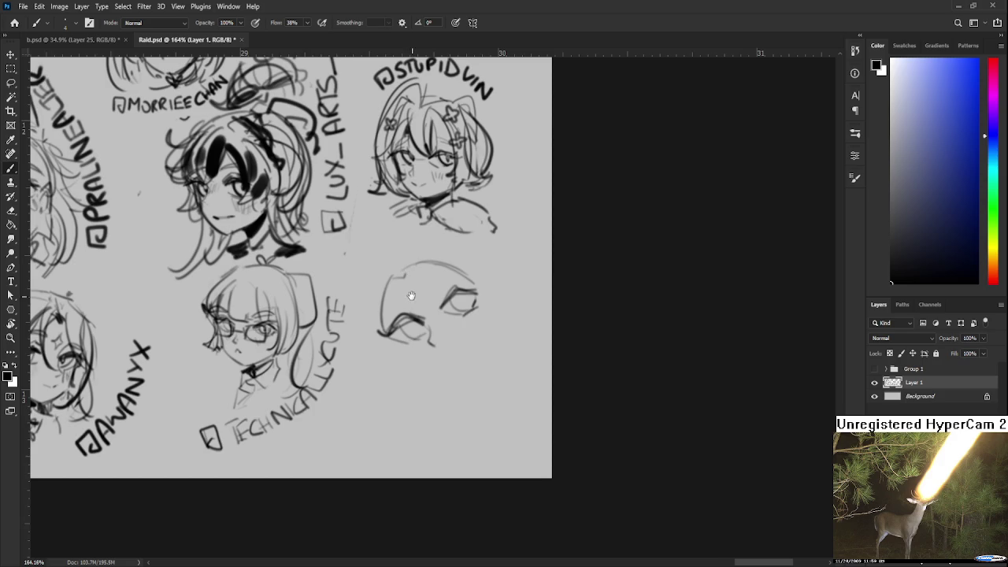
scroll(410, 297, up, 1)
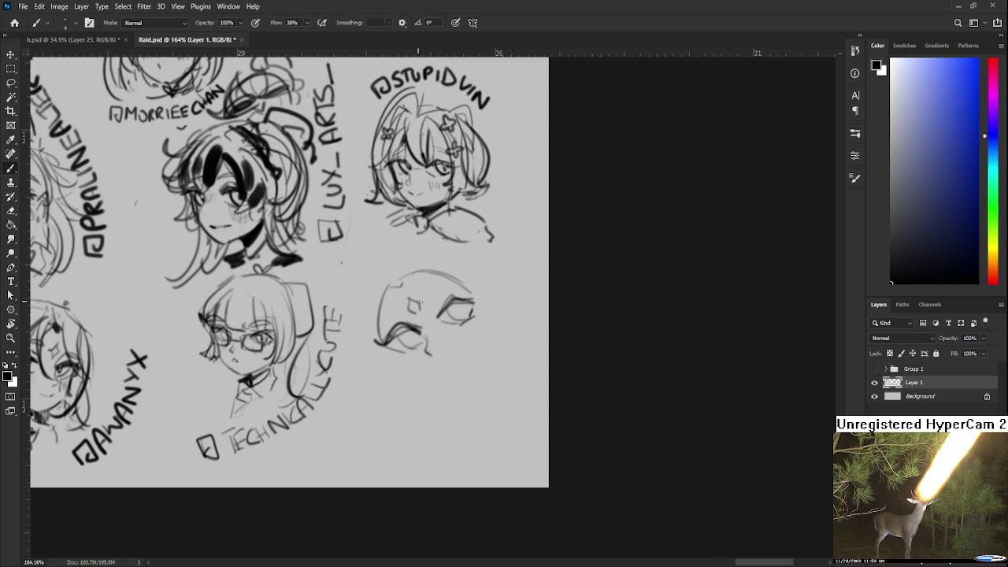
Outline the head's top-left with angular hair lines down to the eye, rotating the view.
mouse_move(408, 303)
mouse_down()
mouse_move(412, 311)
mouse_move(423, 279)
mouse_up()
key(r)
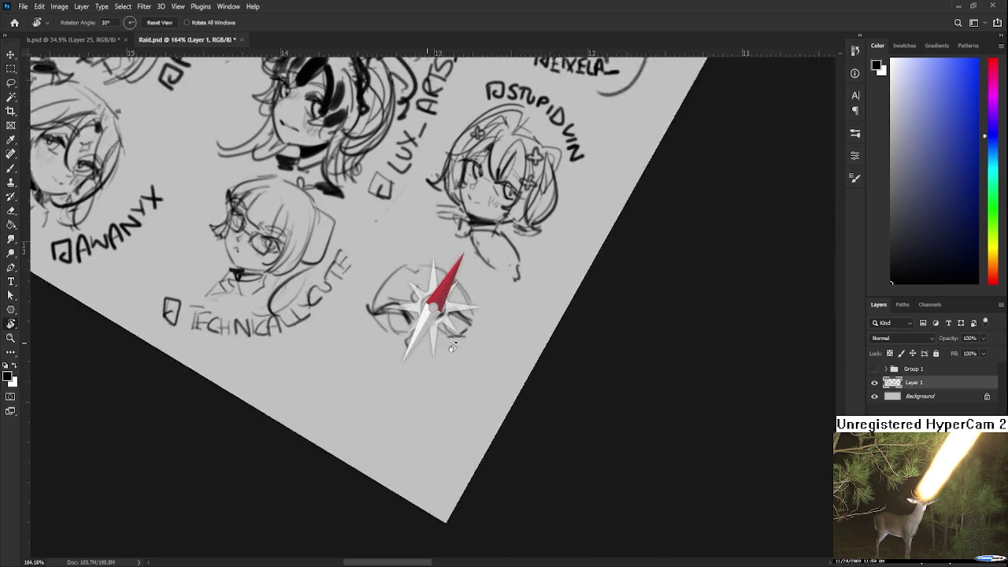
mouse_move(379, 287)
mouse_down()
mouse_move(410, 272)
mouse_move(410, 316)
mouse_up()
mouse_move(414, 269)
mouse_down()
mouse_move(415, 324)
mouse_move(398, 318)
mouse_move(366, 350)
mouse_move(386, 314)
mouse_move(403, 343)
mouse_move(358, 335)
mouse_move(384, 342)
mouse_up()
scroll(414, 325, down, 1)
key(r)
Lasso the eye strokes and move, rotate and scale them with Free Transform.
key(l)
key(ctrl+t)
key(Return)
key(b)
mouse_move(429, 323)
mouse_down()
mouse_move(408, 324)
mouse_move(403, 312)
mouse_move(396, 326)
mouse_up()
key(l)
key(ctrl+t)
drag(458, 302, 453, 313)
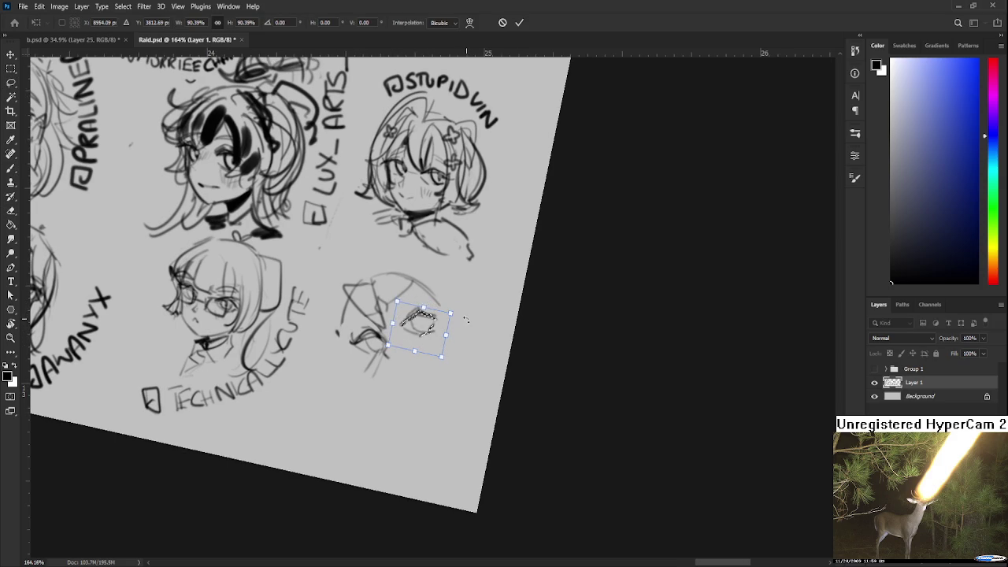
key(Return)
key(ctrl+d)
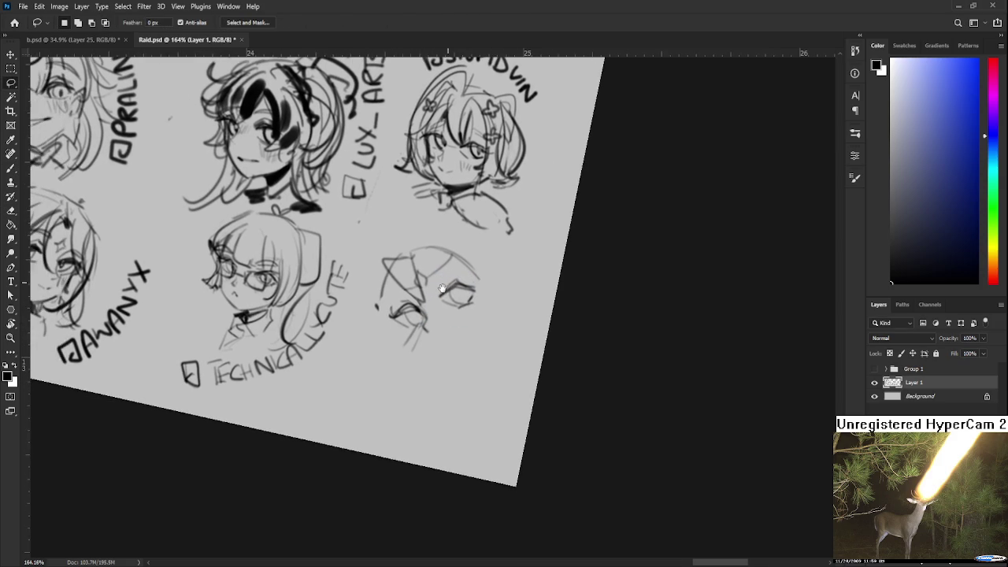
Draw the new face's jaw curve and both sides of the head down to the chin.
drag(423, 309, 463, 282)
key(e)
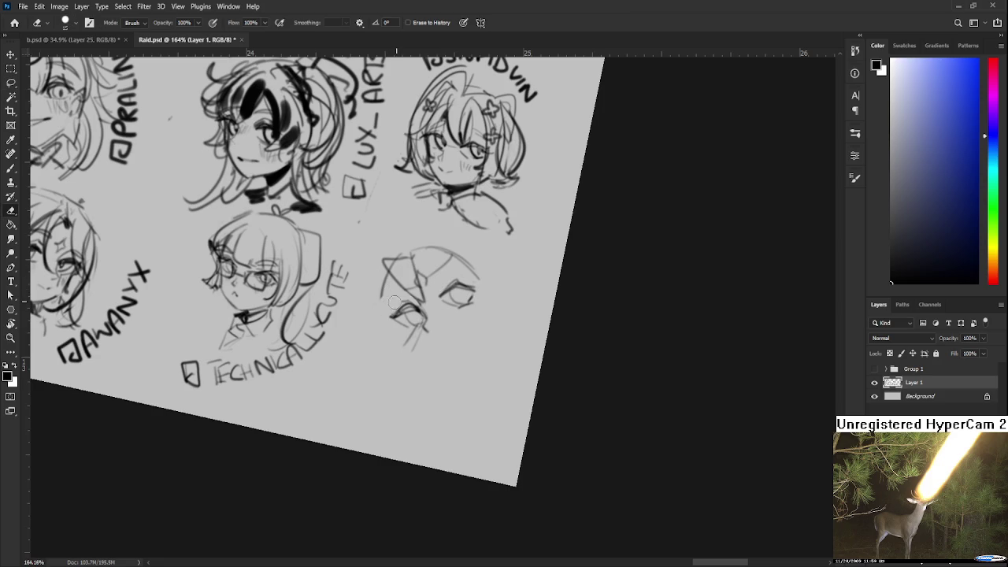
key(b)
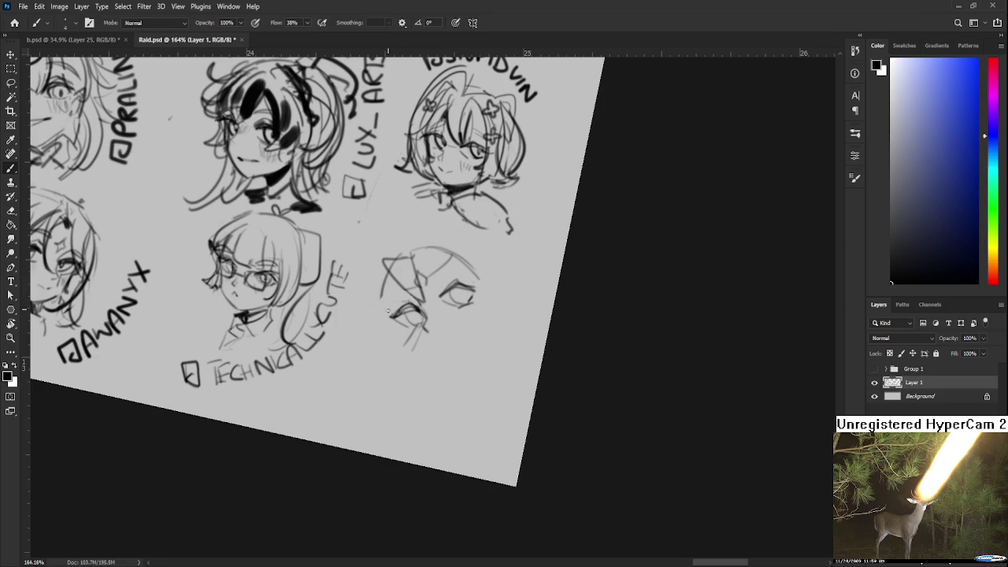
drag(406, 286, 378, 312)
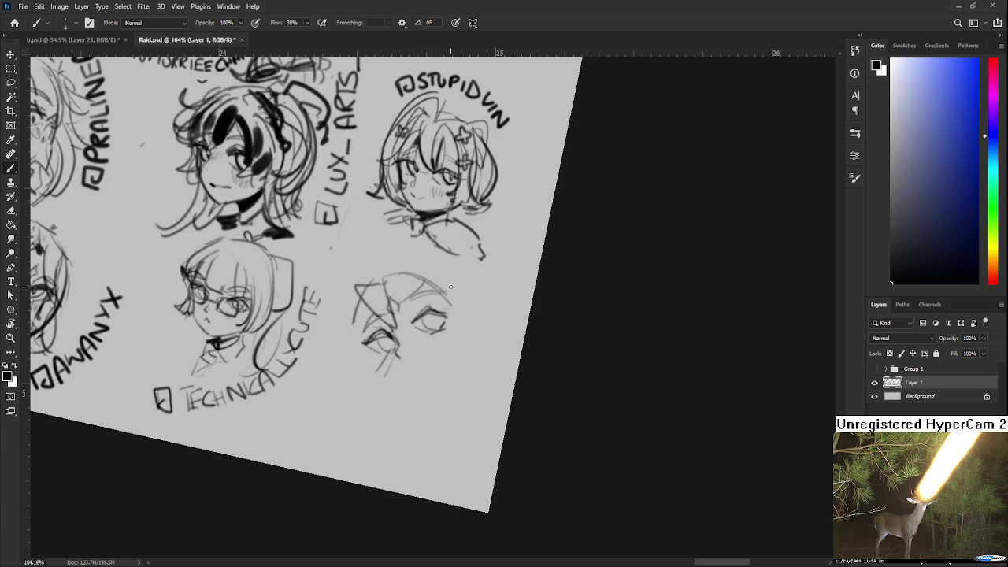
scroll(435, 315, down, 2)
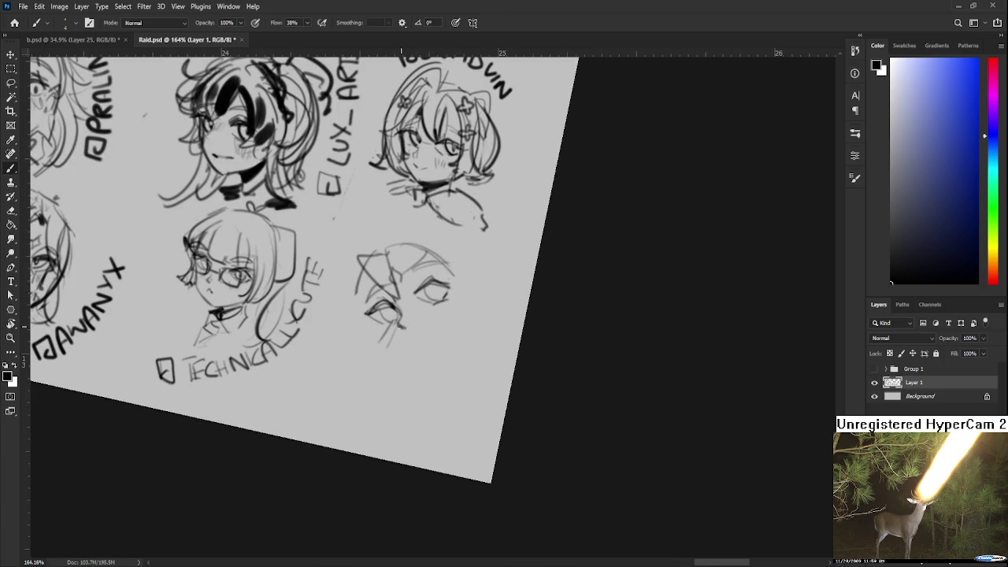
drag(408, 323, 422, 365)
key(ctrl+z)
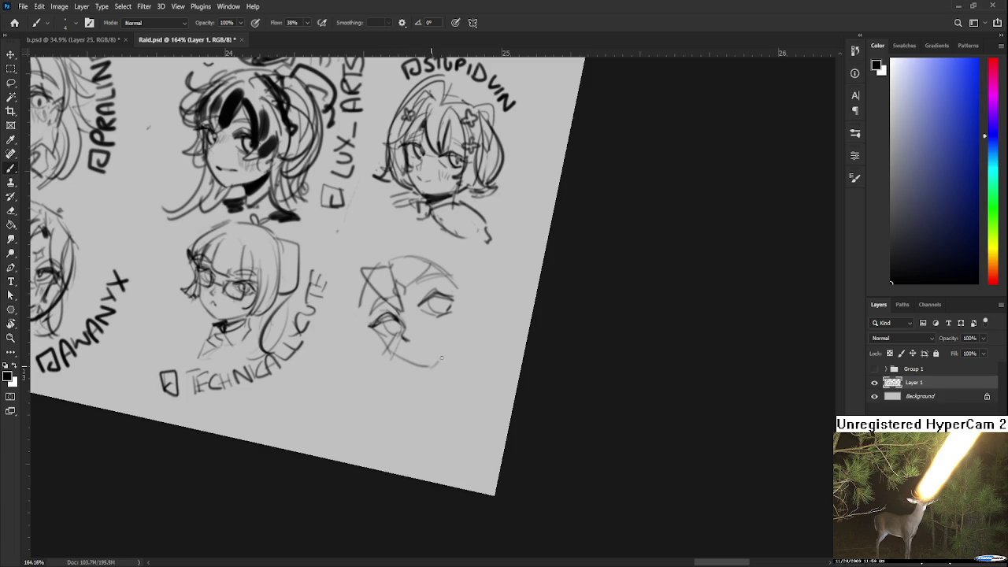
mouse_move(389, 356)
mouse_down()
mouse_move(430, 368)
mouse_move(458, 315)
mouse_up()
mouse_move(438, 370)
mouse_down()
mouse_move(459, 337)
mouse_move(464, 302)
mouse_up()
mouse_move(440, 270)
mouse_down()
mouse_move(465, 343)
mouse_move(477, 331)
mouse_up()
mouse_move(458, 277)
mouse_down()
mouse_move(477, 327)
mouse_move(487, 314)
mouse_up()
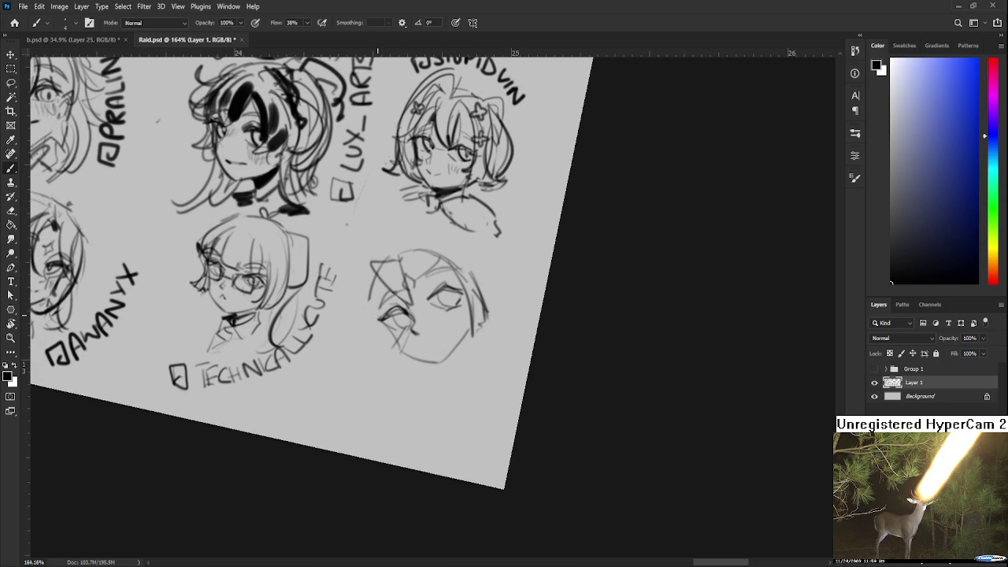
mouse_move(378, 318)
mouse_down()
mouse_move(405, 364)
mouse_move(412, 350)
mouse_up()
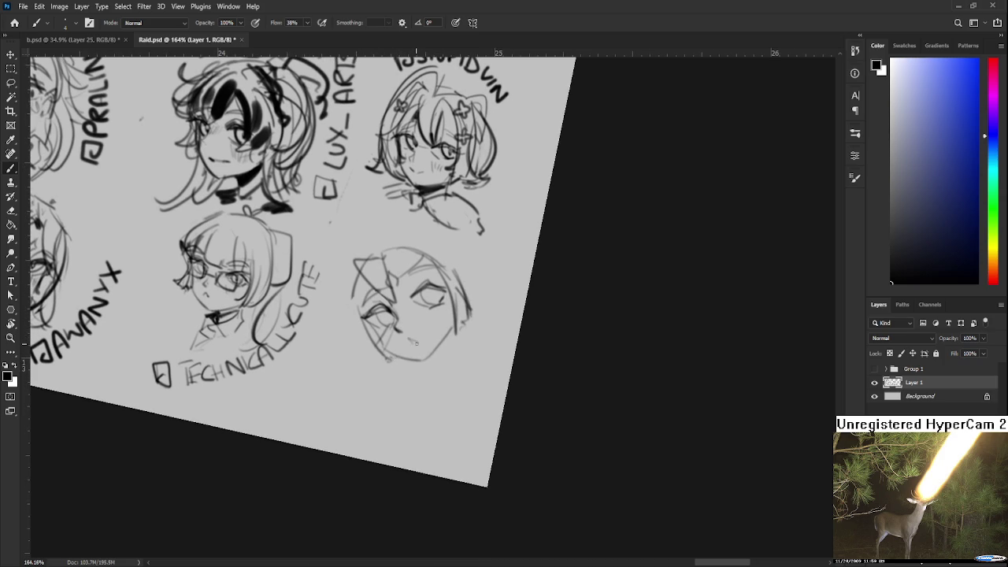
Add an upper eyelid and a darker lash line over the right eye.
drag(432, 320, 411, 334)
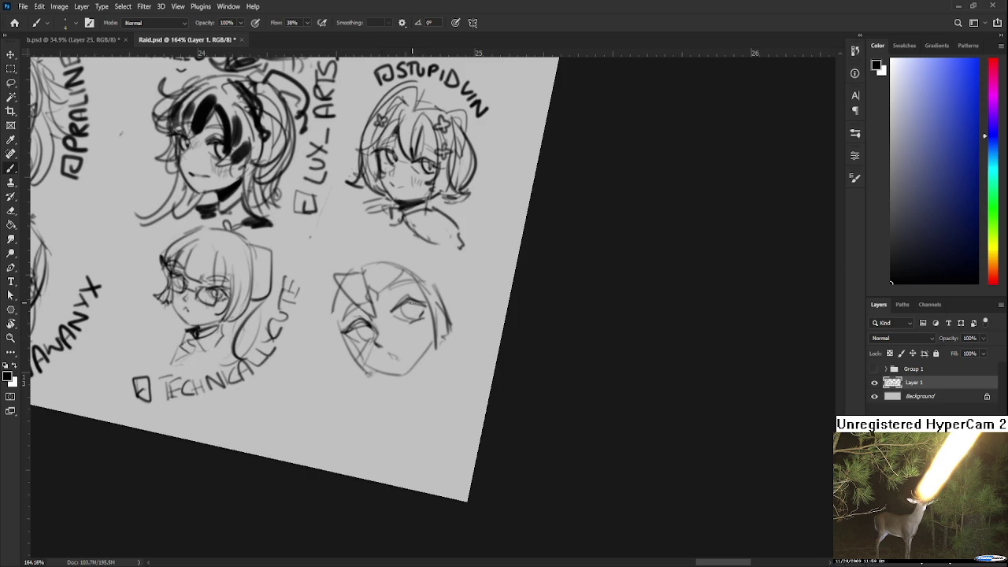
drag(423, 301, 409, 297)
drag(416, 299, 429, 300)
drag(421, 307, 451, 291)
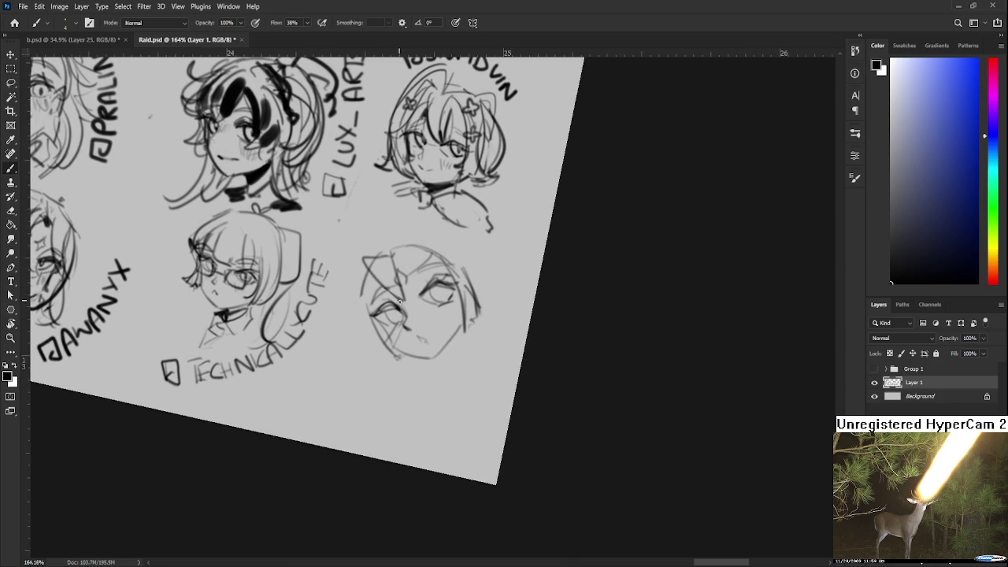
mouse_move(401, 326)
mouse_down()
mouse_move(406, 315)
mouse_move(394, 315)
mouse_move(426, 325)
mouse_up()
Redraw the face's left contour ending in a small hook, with the view rotated.
key(r)
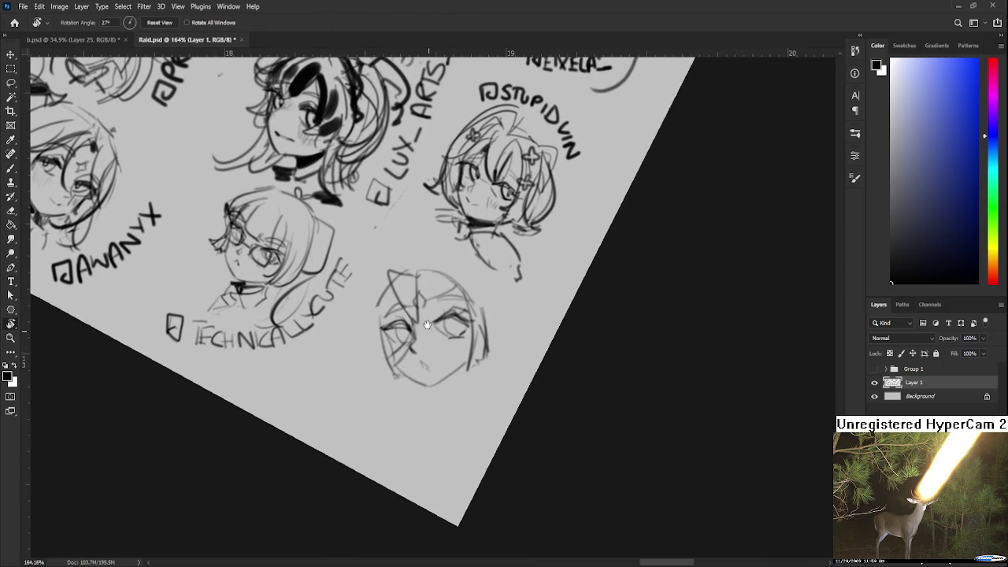
key(b)
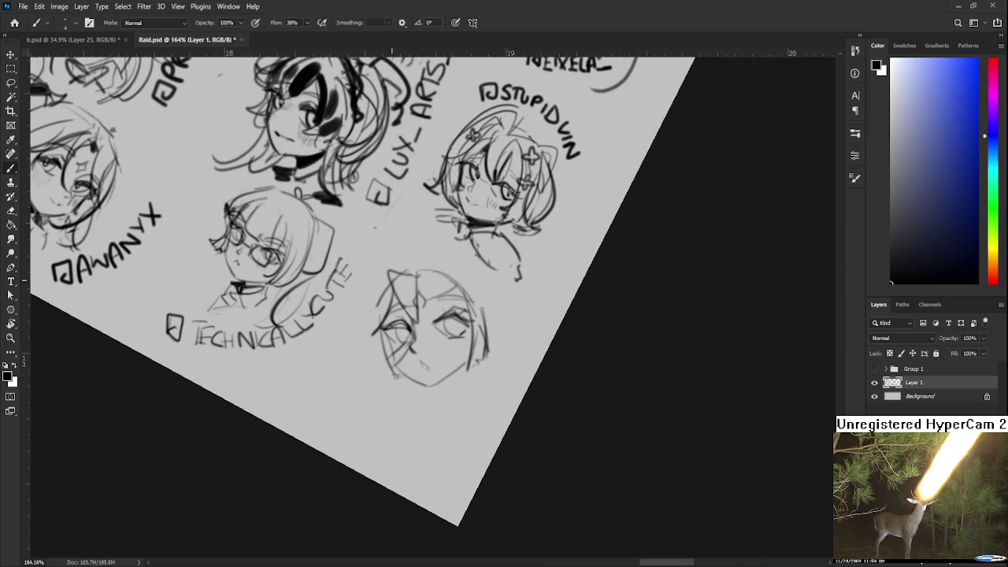
drag(391, 281, 373, 339)
mouse_move(386, 265)
mouse_down()
mouse_move(359, 321)
mouse_move(363, 331)
mouse_move(373, 298)
mouse_move(376, 367)
mouse_up()
key(ctrl+z)
key(ctrl+z)
drag(386, 297, 378, 370)
key(ctrl+z)
key(ctrl+z)
mouse_move(381, 299)
mouse_down()
mouse_move(375, 332)
mouse_move(391, 381)
mouse_move(387, 272)
mouse_move(396, 270)
mouse_up()
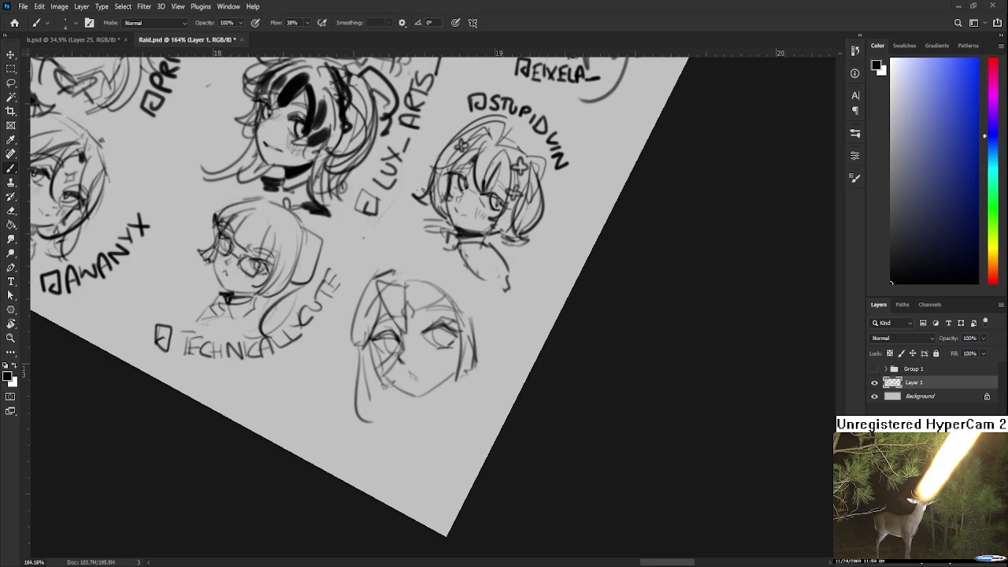
scroll(399, 318, down, 2)
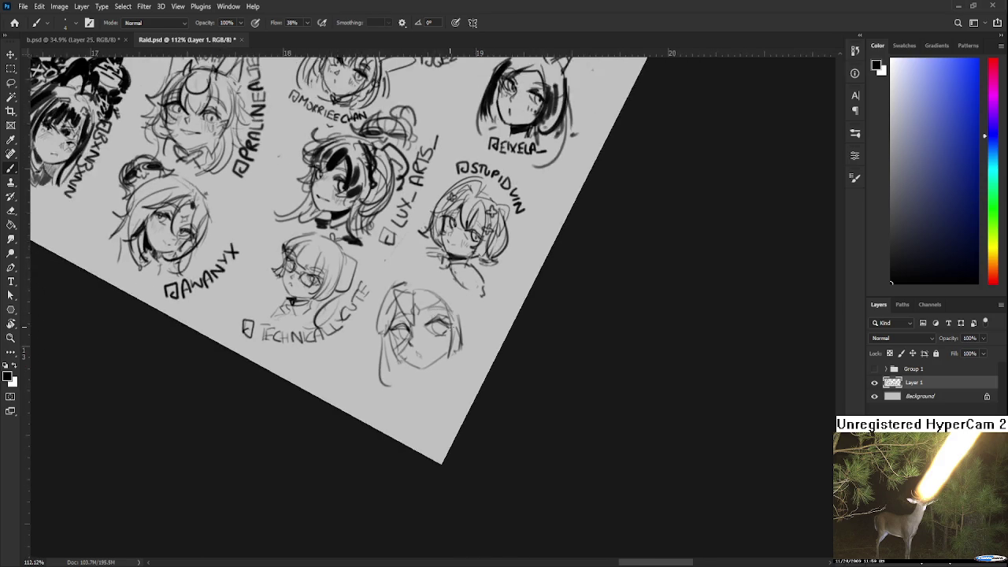
Lasso the new face and rotate it about 26°.
key(r)
mouse_move(457, 347)
mouse_down()
mouse_move(431, 383)
mouse_move(438, 398)
mouse_up()
key(l)
mouse_move(383, 266)
mouse_down()
mouse_move(444, 453)
mouse_move(449, 283)
mouse_up()
key(ctrl+t)
mouse_move(516, 282)
mouse_down()
mouse_move(536, 340)
mouse_move(526, 360)
mouse_up()
key(Return)
Sketch a pointed cone-shaped ear and long hair down the face's right side.
drag(433, 293, 419, 291)
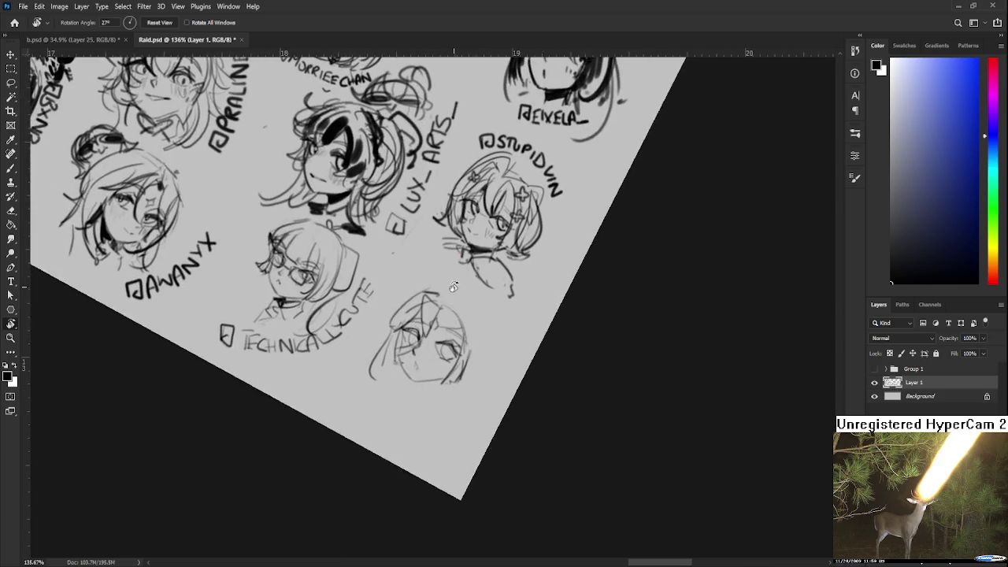
key(b)
mouse_move(419, 292)
mouse_down()
mouse_move(367, 283)
mouse_move(368, 299)
mouse_move(400, 324)
mouse_move(417, 290)
mouse_up()
mouse_move(384, 321)
mouse_down()
mouse_move(403, 307)
mouse_move(409, 318)
mouse_up()
key(ctrl+z)
key(ctrl+z)
mouse_move(429, 282)
mouse_down()
mouse_move(400, 294)
mouse_move(398, 258)
mouse_move(410, 313)
mouse_move(433, 281)
mouse_up()
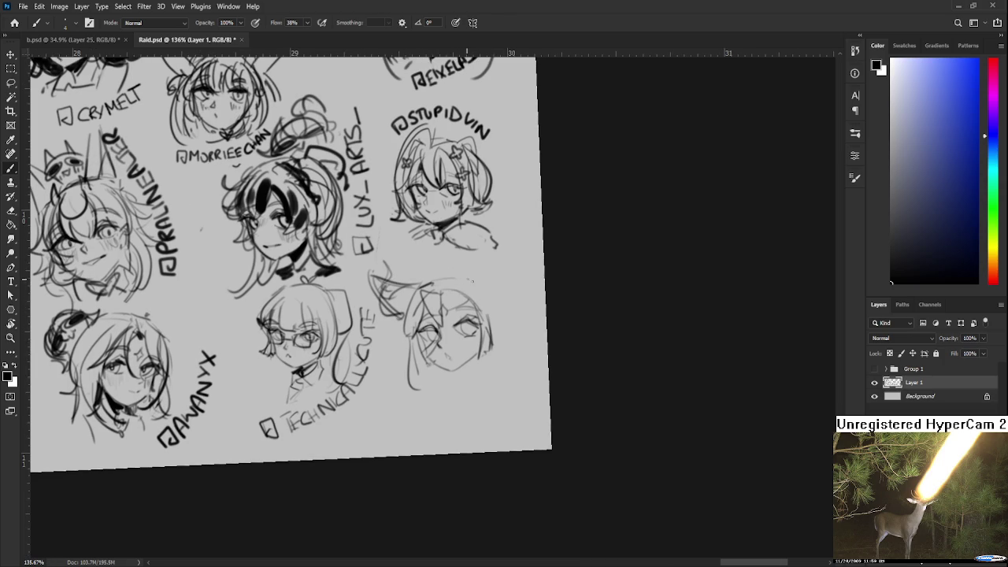
mouse_move(497, 318)
mouse_down()
mouse_move(488, 303)
mouse_move(502, 356)
mouse_up()
key(ctrl+z)
mouse_move(472, 269)
mouse_down()
mouse_move(501, 354)
mouse_move(465, 296)
mouse_up()
key(ctrl+z)
Lasso the sketch, scale it to about 85.5% and nudge it slightly left.
key(l)
mouse_move(350, 307)
mouse_down()
mouse_move(364, 382)
mouse_move(348, 315)
mouse_up()
key(ctrl+t)
drag(334, 265, 363, 290)
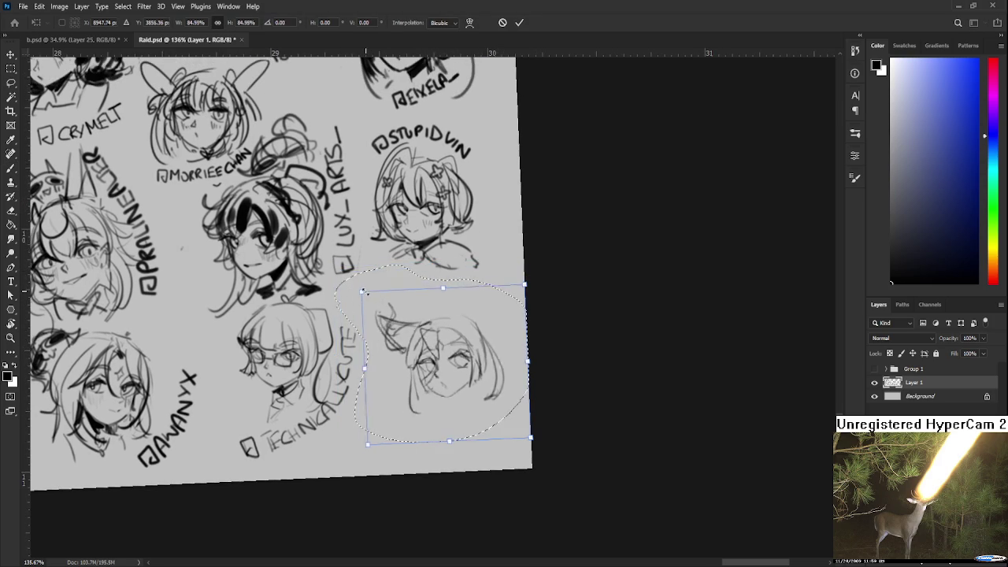
drag(433, 354, 418, 356)
key(Return)
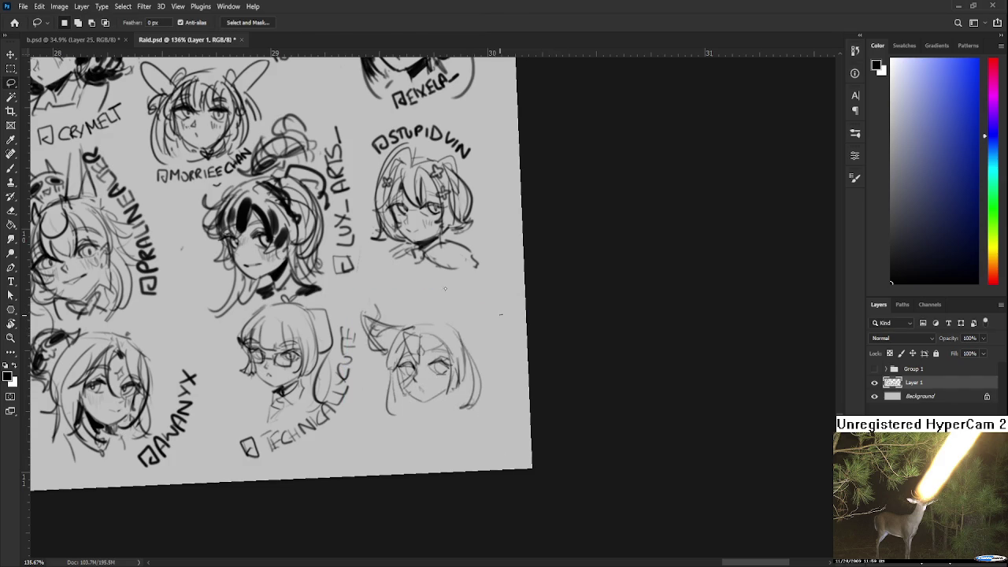
key(b)
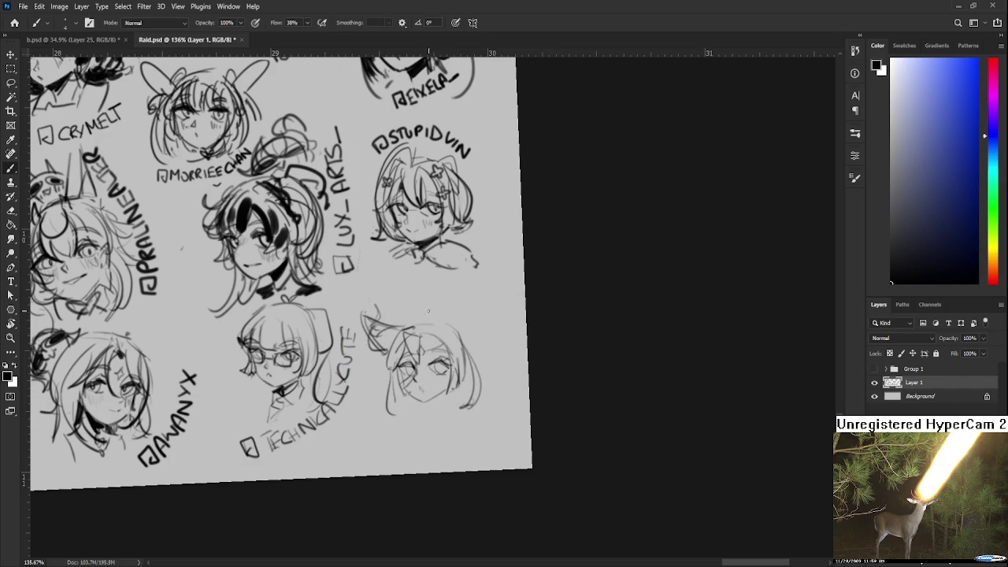
Draw the outline of the second tall pointed ear above the head.
drag(450, 278, 425, 323)
drag(453, 280, 462, 335)
scroll(452, 323, down, 2)
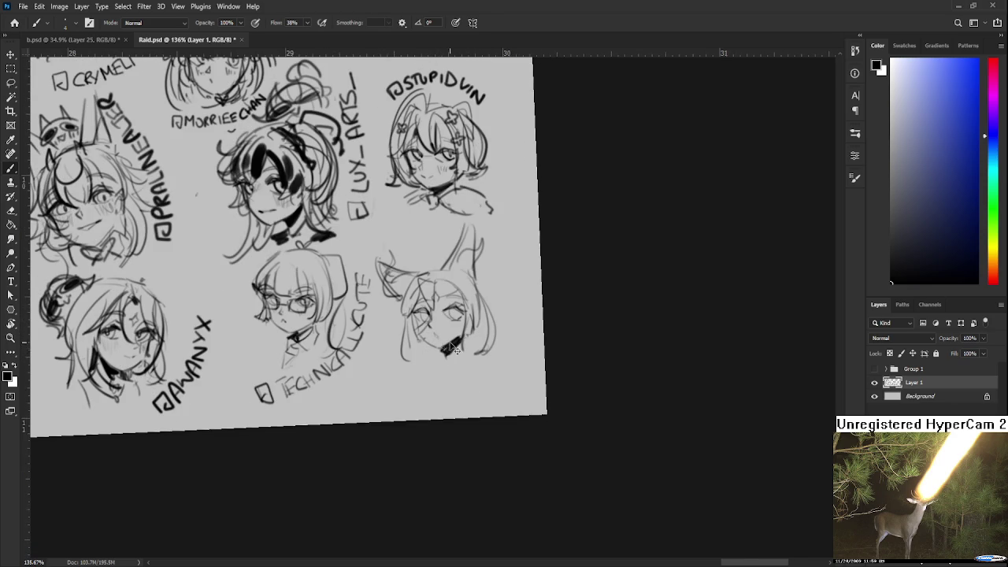
Draw a dark V-shaped band under the chin, extending it to the right.
mouse_move(440, 336)
mouse_down()
mouse_move(464, 337)
mouse_move(451, 349)
mouse_up()
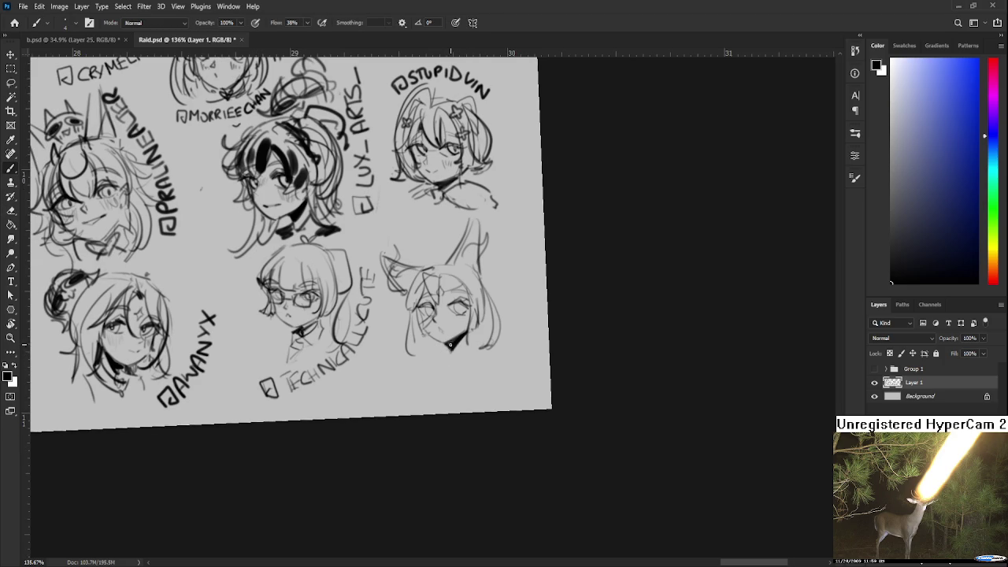
drag(448, 347, 470, 344)
key(e)
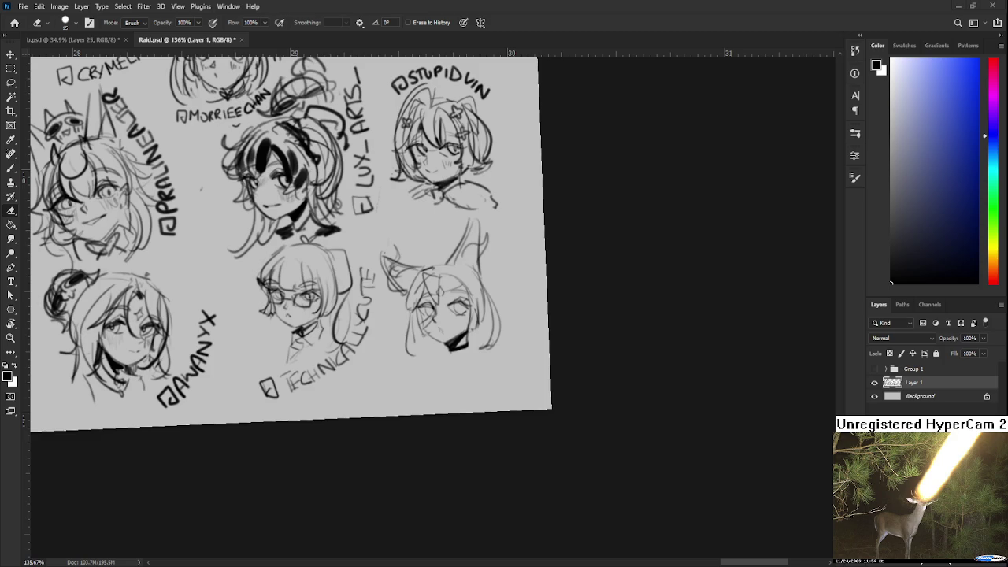
Zoom in and add strokes along the fox ear's right edge.
scroll(472, 311, up, 1)
scroll(488, 295, up, 1)
key(b)
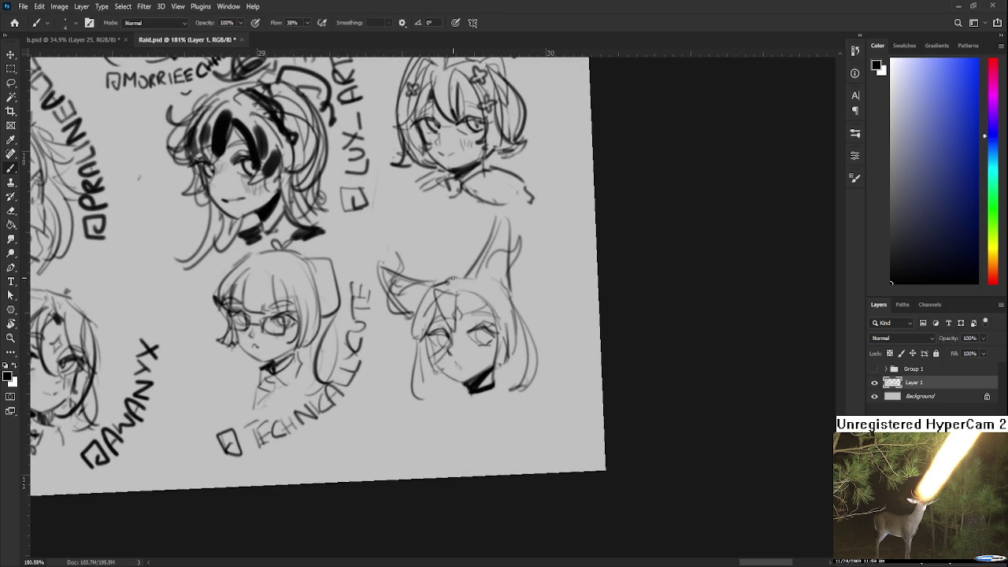
mouse_move(472, 262)
mouse_down()
mouse_move(466, 272)
mouse_move(513, 298)
mouse_up()
scroll(518, 311, down, 1)
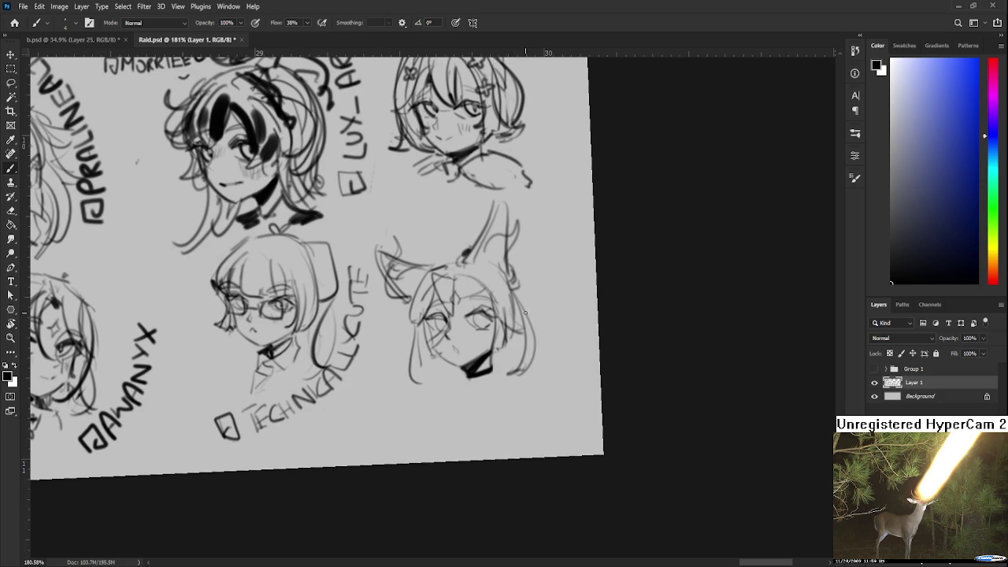
scroll(528, 335, down, 1)
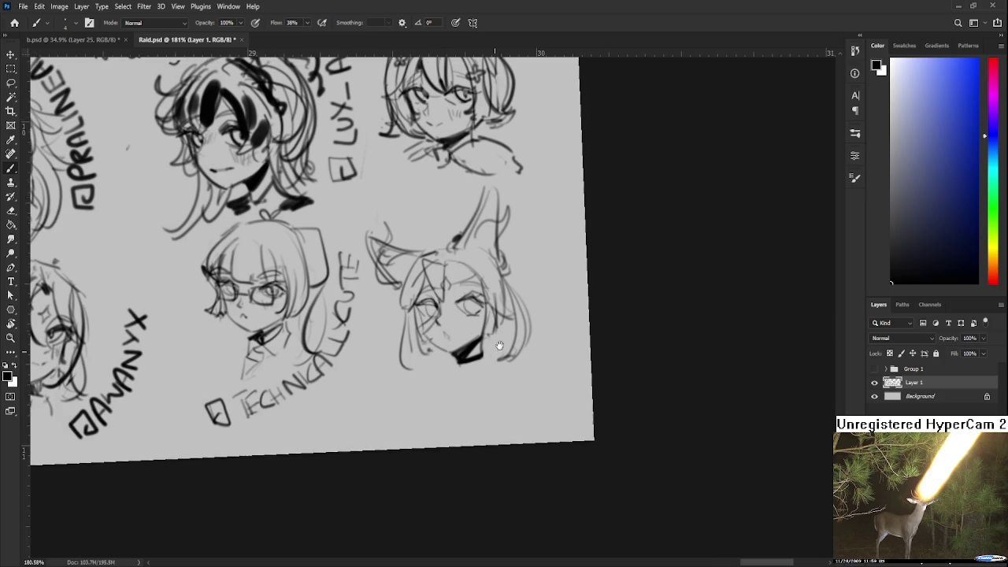
scroll(473, 314, up, 1)
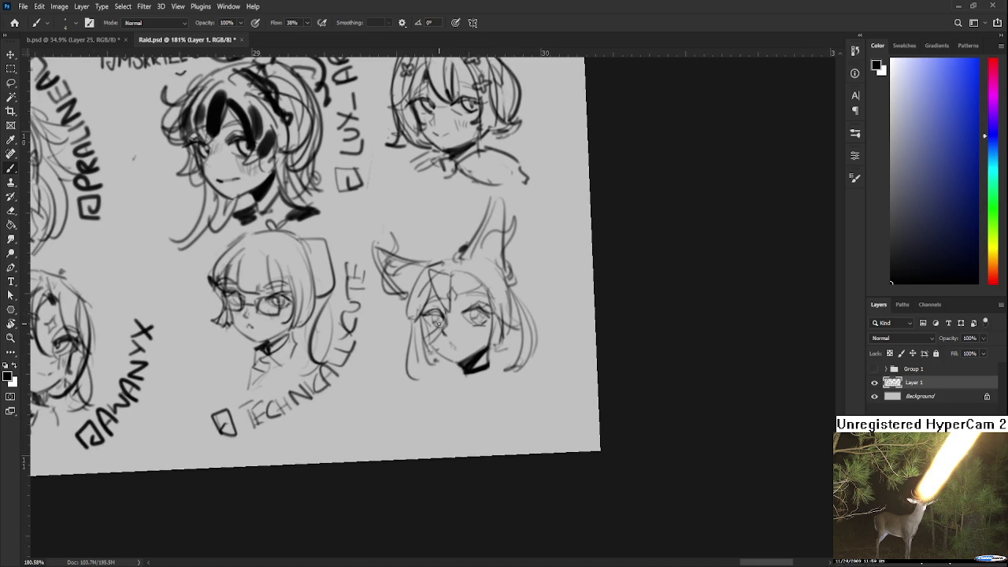
scroll(448, 329, right, 1)
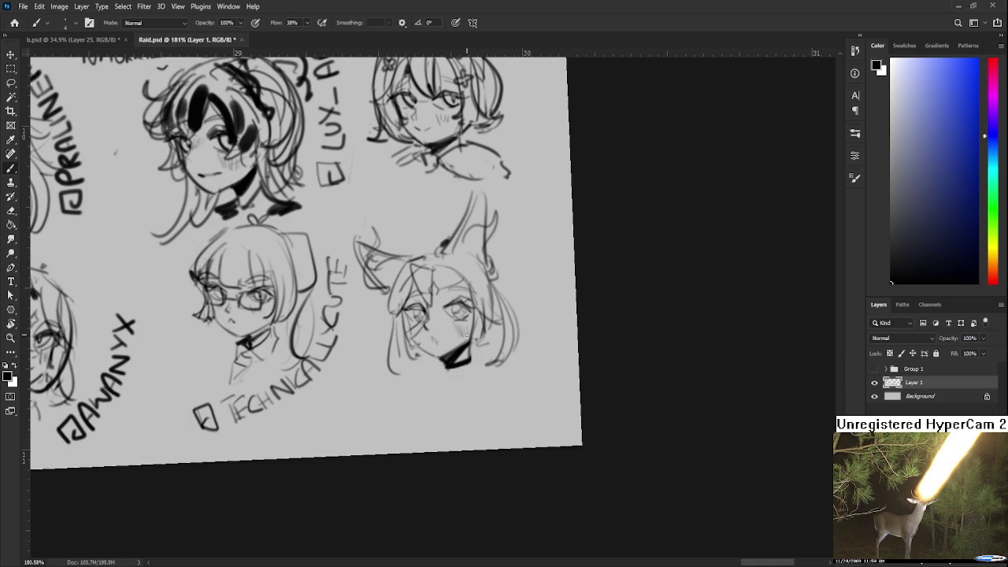
Darken the face's left outline and the right hair outline, retrying the hair stroke.
drag(404, 314, 394, 371)
scroll(398, 370, up, 1)
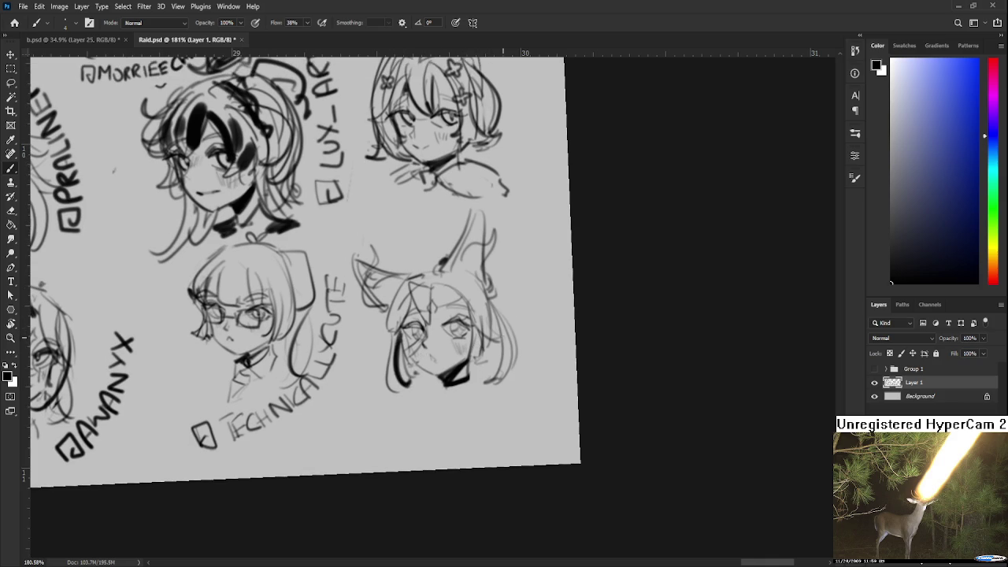
drag(499, 320, 494, 375)
key(ctrl+z)
drag(494, 316, 495, 371)
key(ctrl+z)
key(ctrl+z)
drag(499, 321, 494, 370)
key(ctrl+z)
drag(501, 324, 491, 369)
Erase extras, draw neck lines under the chin and shade both ears' insides grey.
key(e)
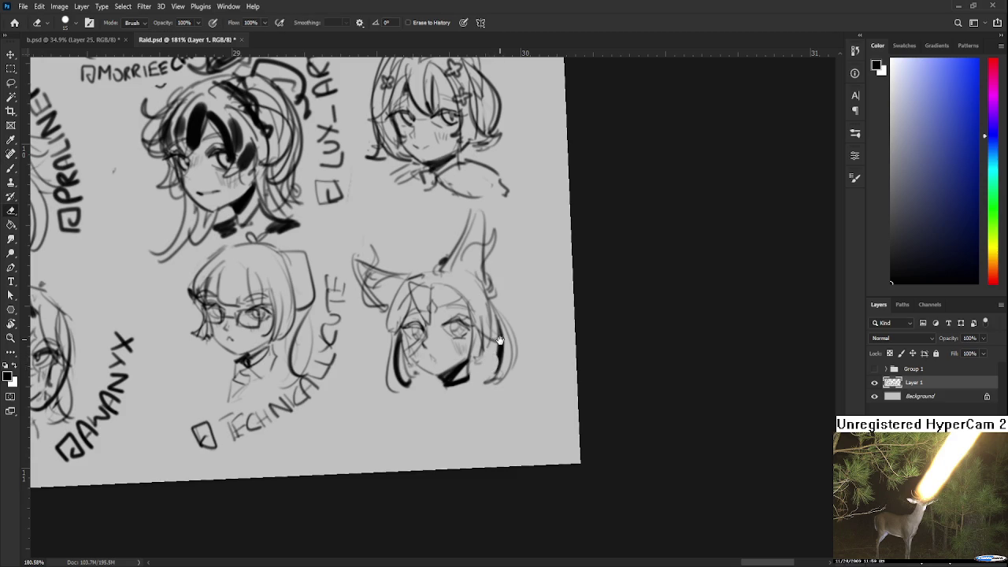
scroll(489, 358, up, 2)
key(b)
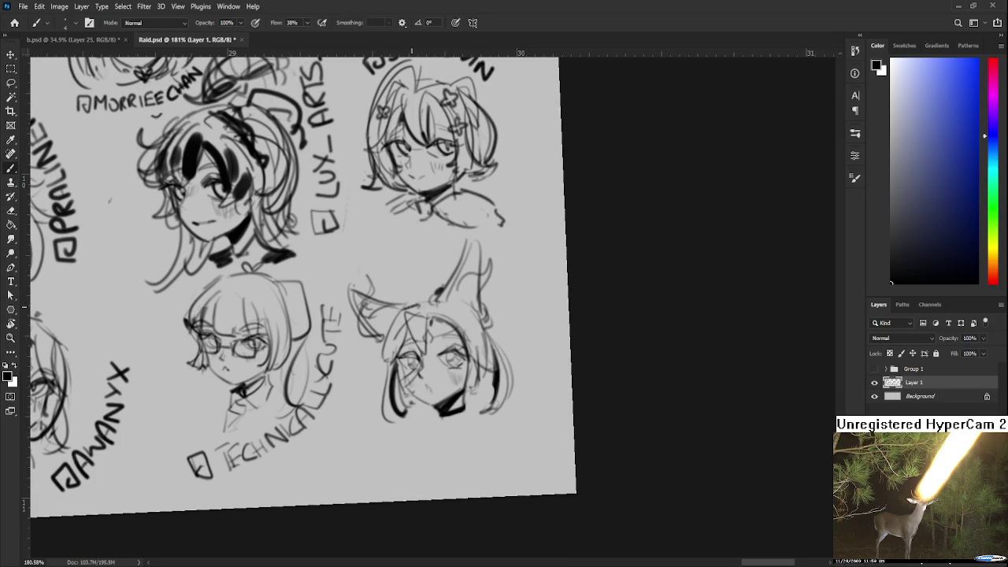
scroll(433, 330, down, 3)
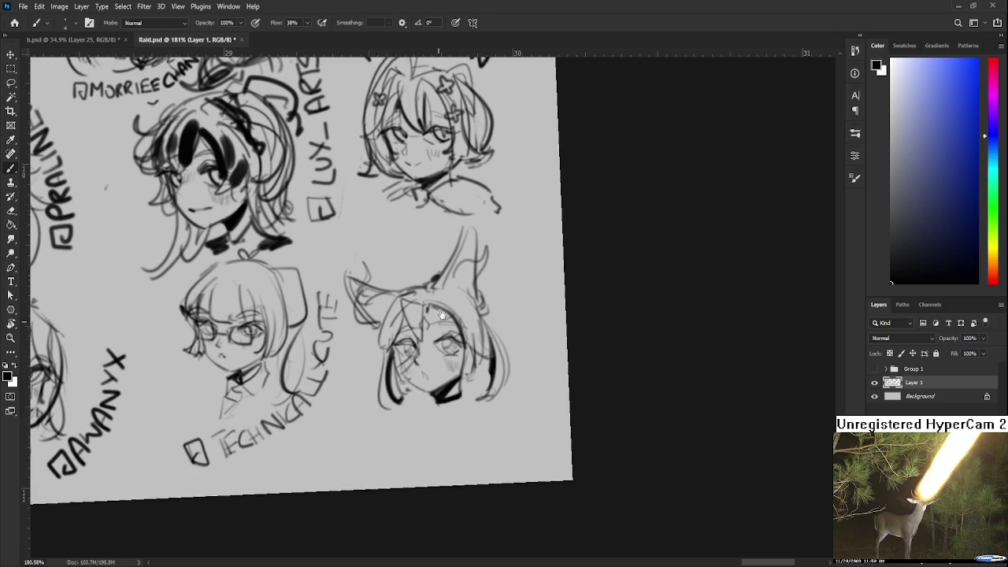
mouse_move(438, 367)
mouse_down()
mouse_move(408, 372)
mouse_move(438, 393)
mouse_move(464, 391)
mouse_up()
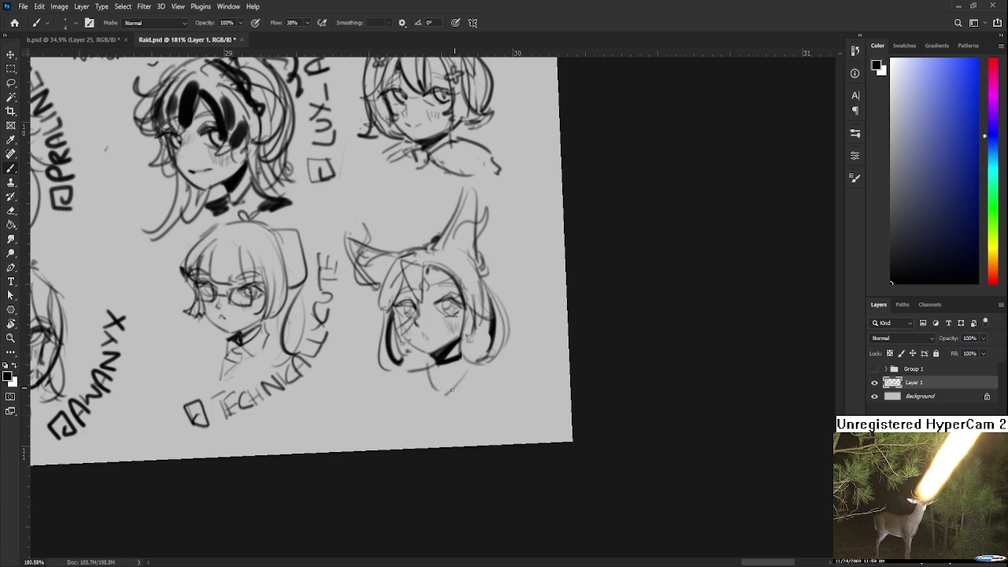
drag(410, 347, 485, 336)
mouse_move(564, 330)
mouse_down()
mouse_move(480, 203)
mouse_move(477, 220)
mouse_move(492, 219)
mouse_move(498, 188)
mouse_up()
mouse_move(390, 211)
mouse_down()
mouse_move(398, 236)
mouse_move(370, 230)
mouse_move(523, 303)
mouse_move(436, 294)
mouse_up()
key(r)
key(r)
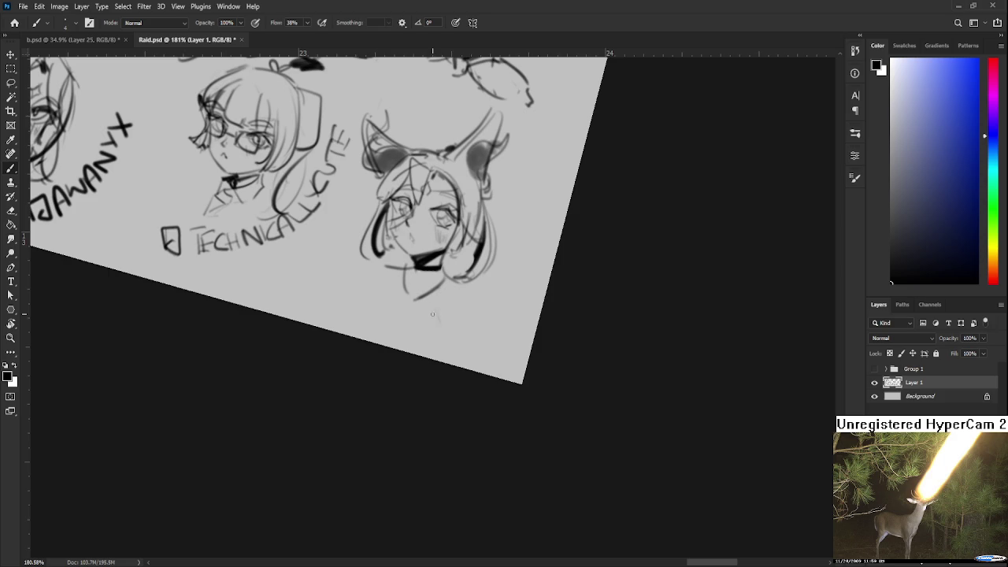
Write the @ tag symbol and the first letters, including an E, beneath the fox head.
mouse_move(433, 323)
mouse_down()
mouse_move(451, 325)
mouse_move(424, 310)
mouse_move(441, 321)
mouse_up()
key(r)
mouse_move(464, 303)
mouse_down()
mouse_move(436, 317)
mouse_move(429, 303)
mouse_move(455, 312)
mouse_up()
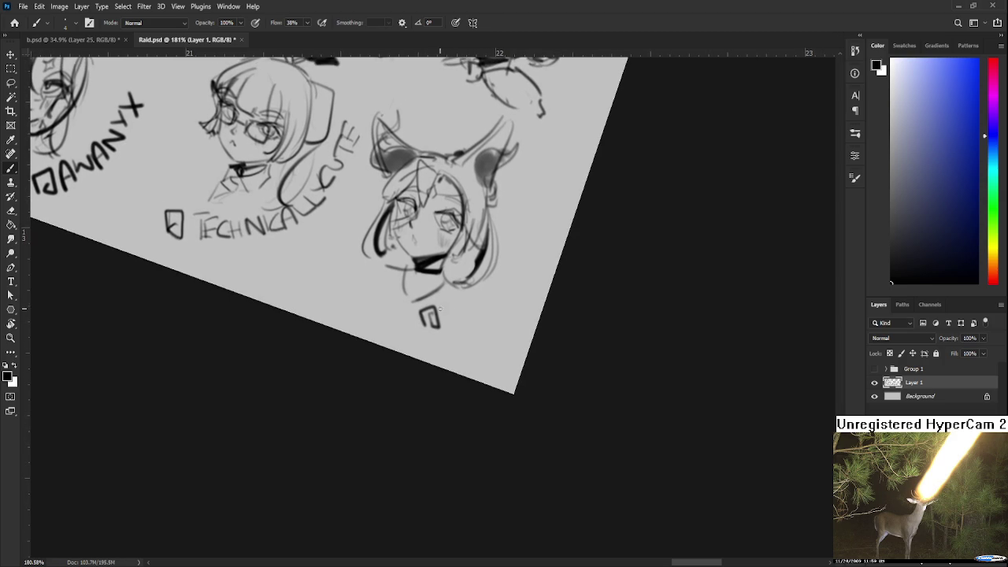
mouse_move(443, 311)
mouse_down()
mouse_move(455, 324)
mouse_move(444, 324)
mouse_up()
key(ctrl+z)
key(ctrl+z)
mouse_move(445, 310)
mouse_down()
mouse_move(456, 308)
mouse_move(457, 322)
mouse_up()
drag(459, 311, 472, 319)
drag(471, 307, 496, 327)
Finish the label's last letter, then zoom out and level the view back to 0°.
key(r)
drag(490, 312, 508, 307)
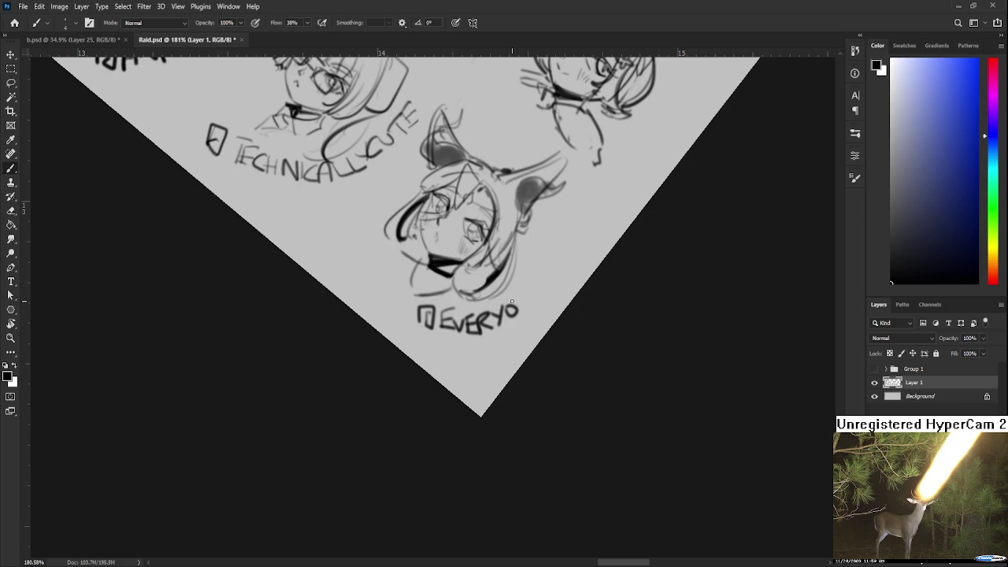
mouse_move(518, 309)
mouse_down()
mouse_move(521, 293)
mouse_move(569, 299)
mouse_up()
key(r)
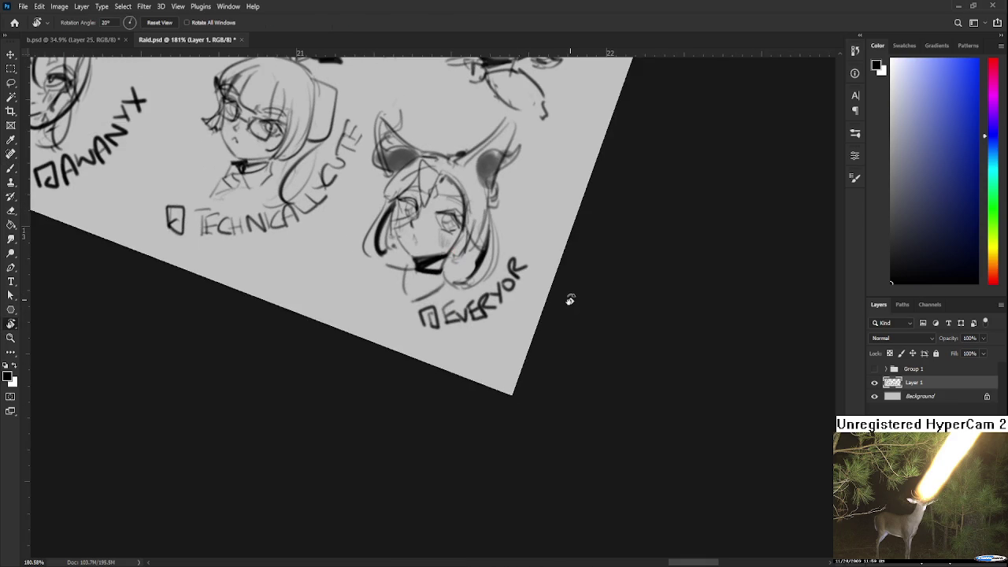
scroll(570, 299, down, 2)
scroll(570, 299, down, 2)
scroll(570, 299, down, 2)
scroll(570, 299, down, 2)
mouse_move(512, 328)
mouse_down()
mouse_move(567, 344)
mouse_move(560, 302)
mouse_up()
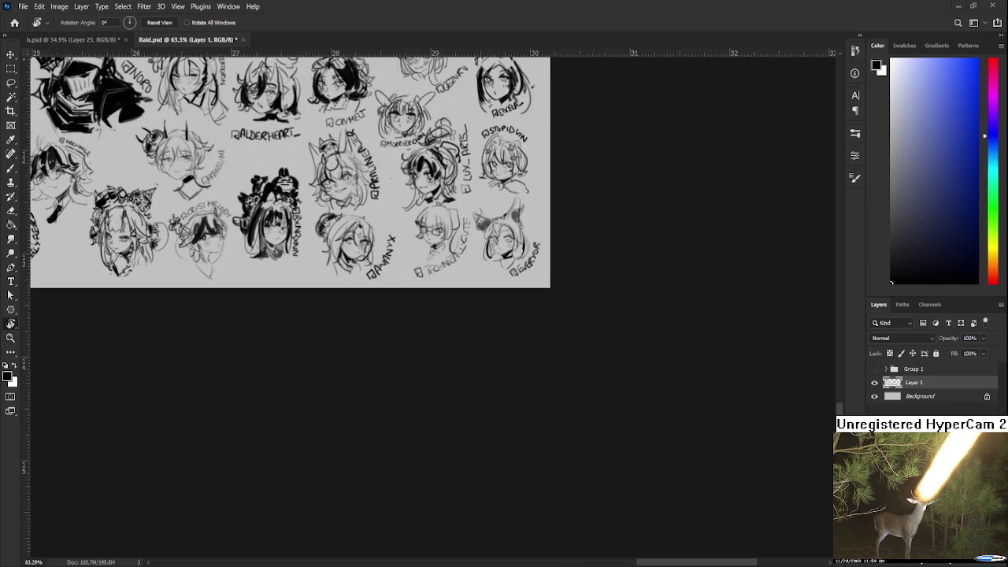
scroll(446, 243, down, 2)
scroll(356, 315, down, 1)
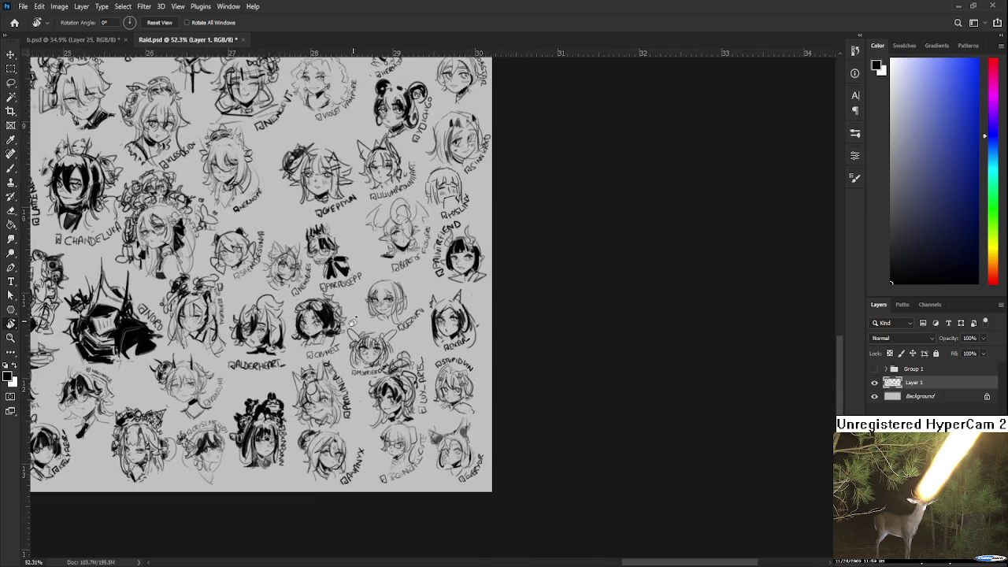
scroll(351, 321, down, 1)
scroll(346, 321, down, 1)
scroll(334, 321, down, 2)
scroll(321, 320, down, 1)
scroll(320, 322, up, 1)
scroll(322, 339, up, 2)
scroll(324, 362, up, 2)
scroll(326, 391, up, 1)
scroll(327, 390, up, 1)
scroll(339, 378, up, 1)
scroll(354, 359, up, 1)
scroll(370, 340, up, 1)
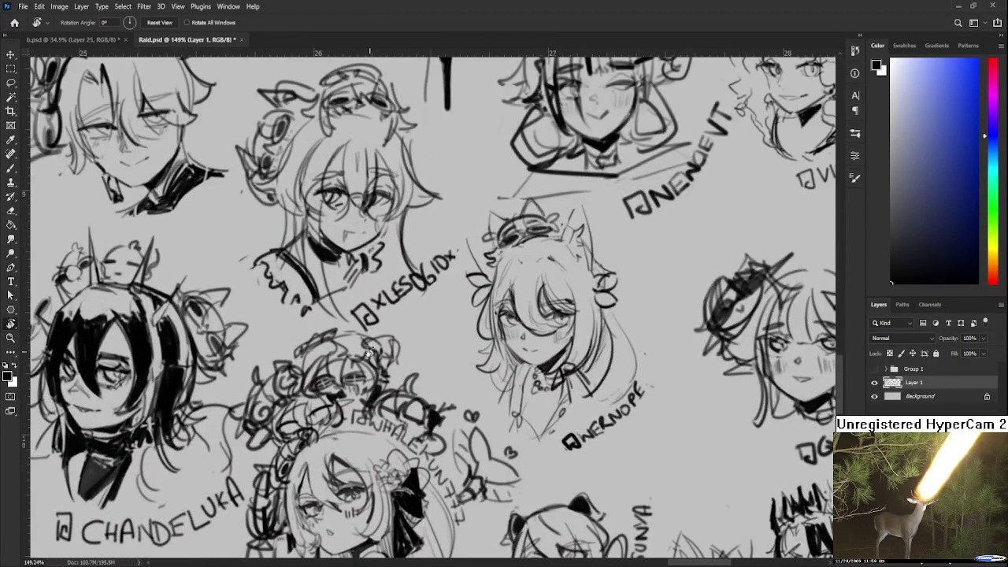
scroll(369, 354, down, 4)
scroll(368, 354, down, 2)
scroll(366, 356, down, 1)
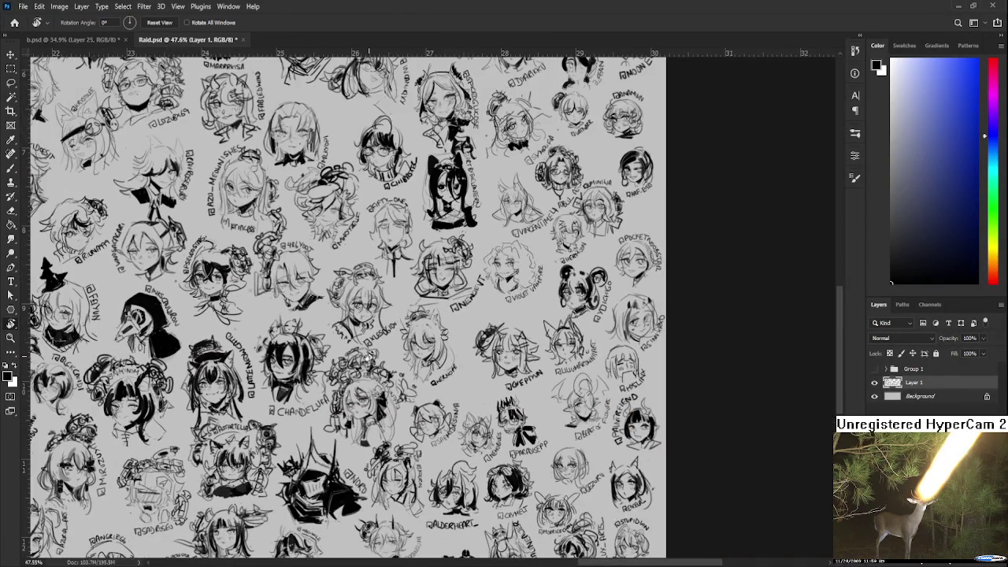
drag(366, 355, 406, 210)
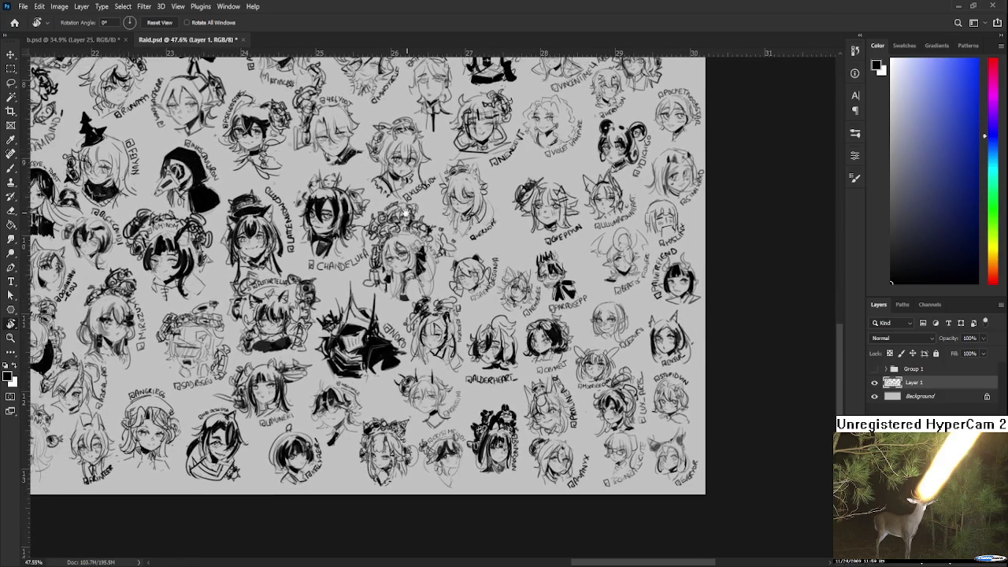
drag(134, 236, 622, 236)
mouse_move(362, 291)
mouse_down()
mouse_move(362, 240)
mouse_move(493, 249)
mouse_up()
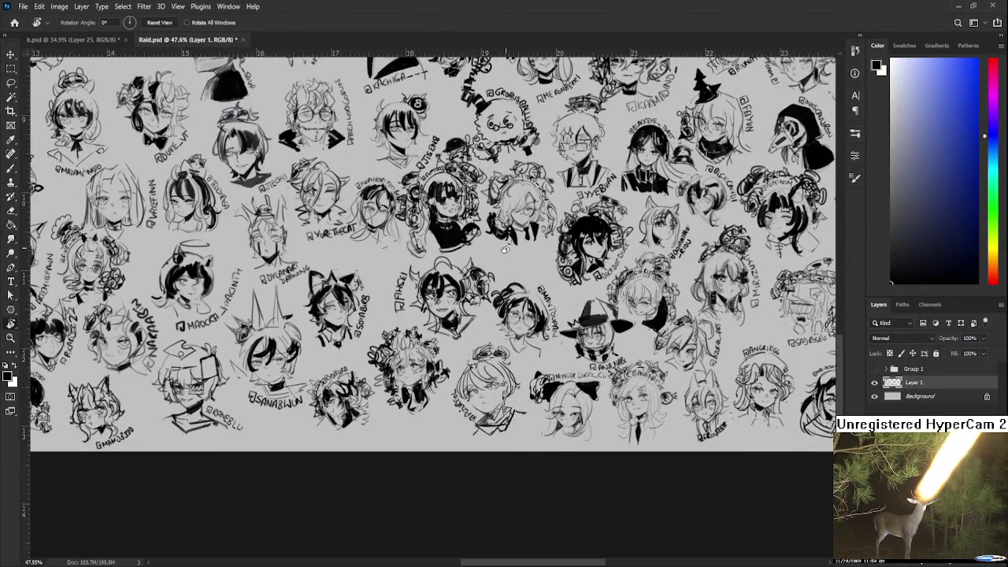
scroll(504, 249, down, 3)
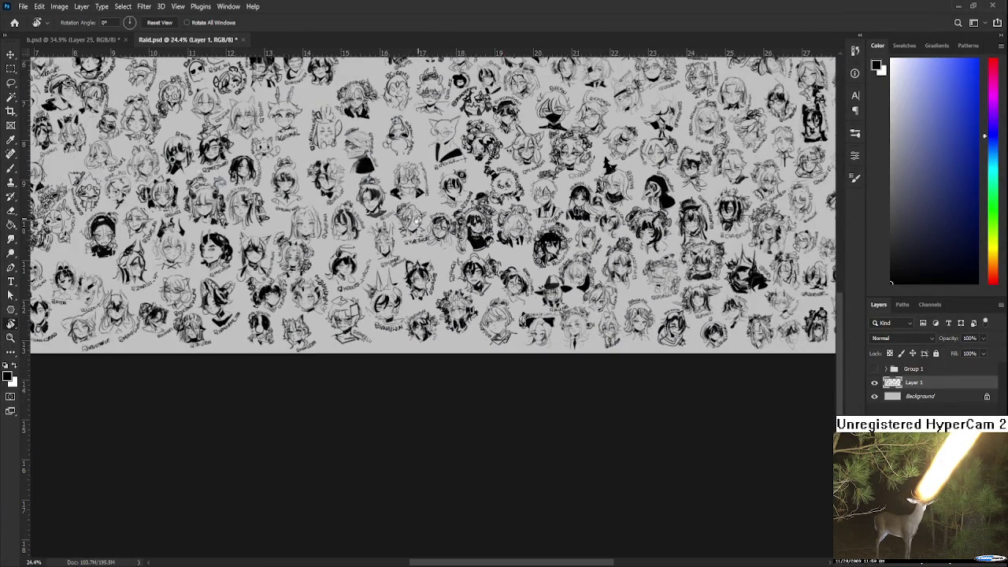
drag(148, 138, 470, 323)
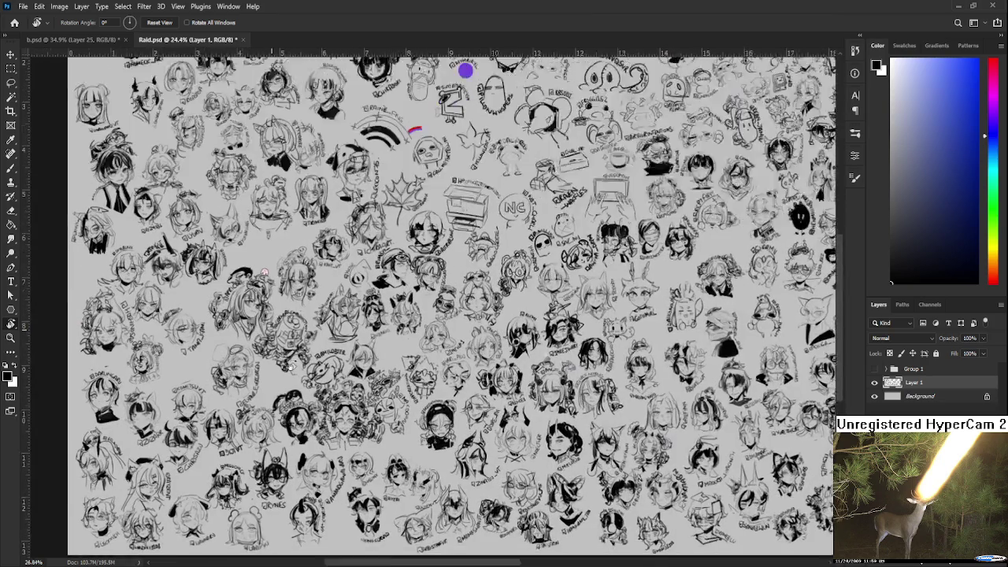
scroll(322, 406, up, 3)
scroll(344, 421, up, 2)
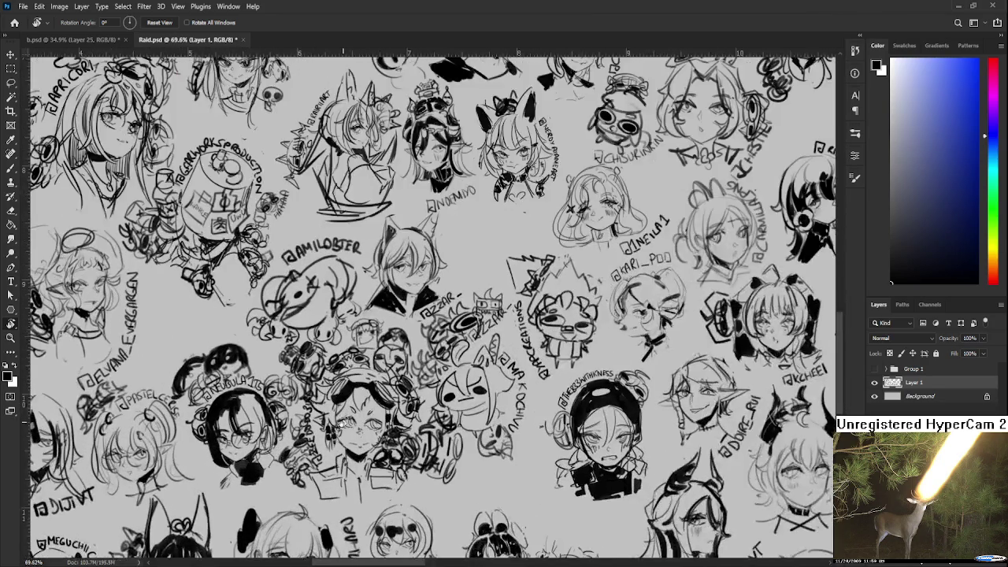
scroll(344, 421, up, 2)
scroll(344, 423, down, 3)
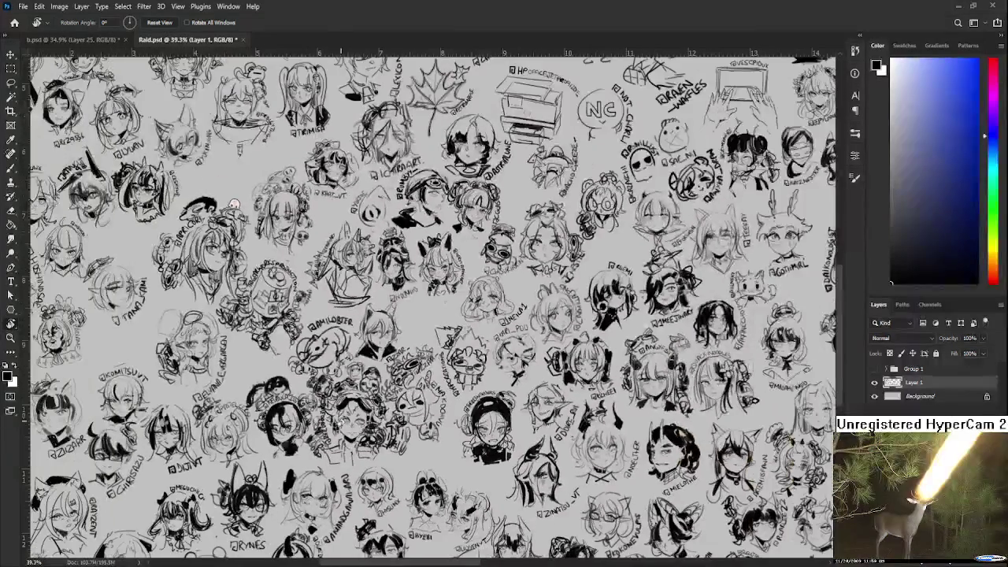
scroll(98, 140, up, 2)
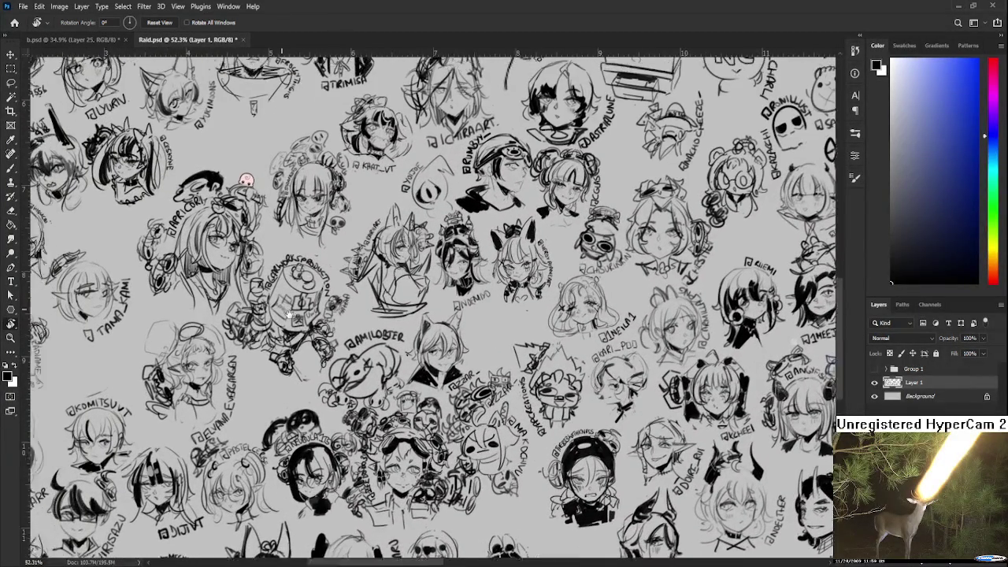
scroll(432, 307, down, 3)
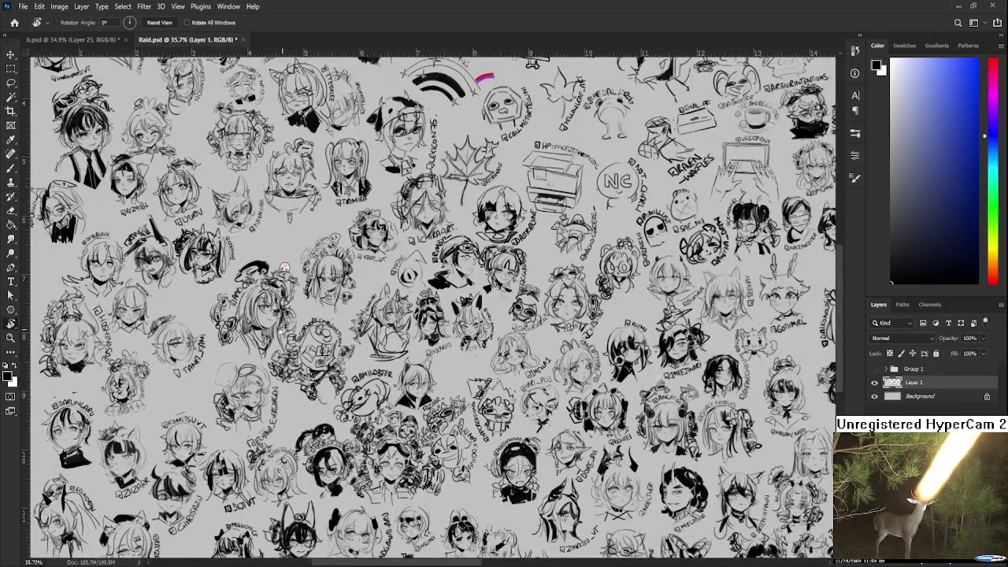
scroll(431, 307, up, 2)
scroll(386, 362, down, 3)
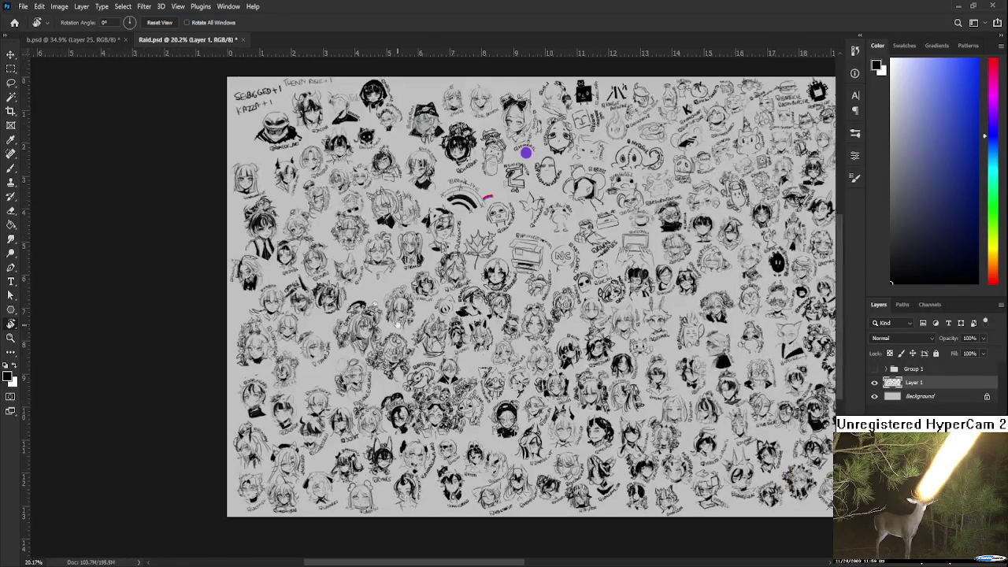
scroll(354, 386, up, 1)
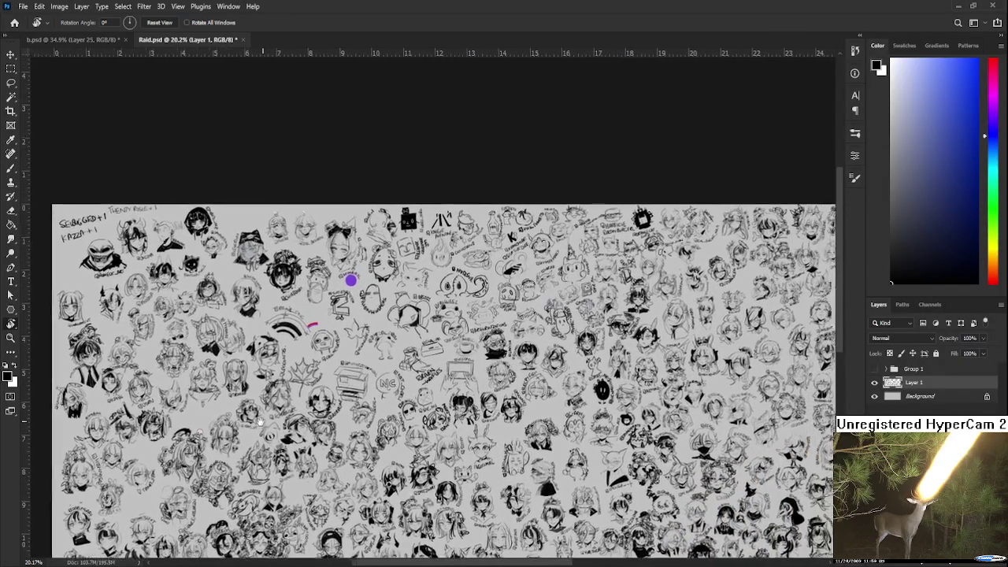
scroll(260, 393, up, 2)
scroll(267, 377, up, 1)
scroll(268, 376, up, 1)
scroll(521, 380, up, 1)
scroll(521, 380, up, 1)
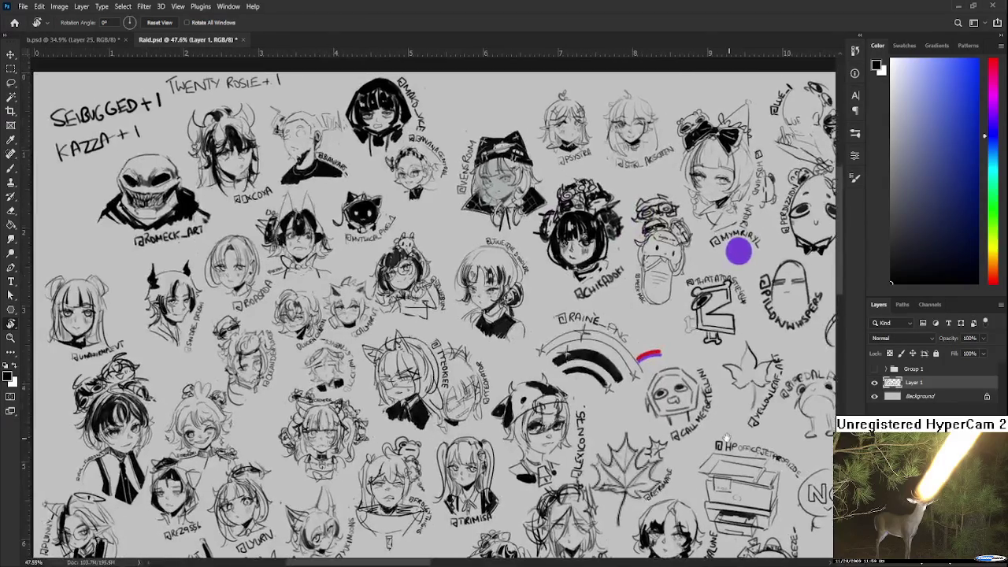
scroll(519, 380, down, 2)
scroll(429, 314, down, 1)
key(b)
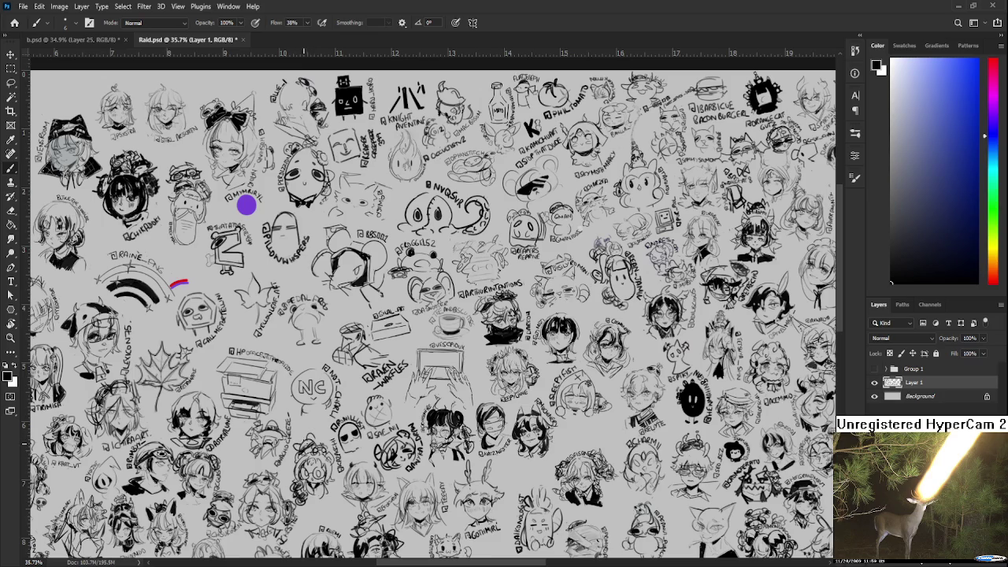
drag(323, 417, 357, 431)
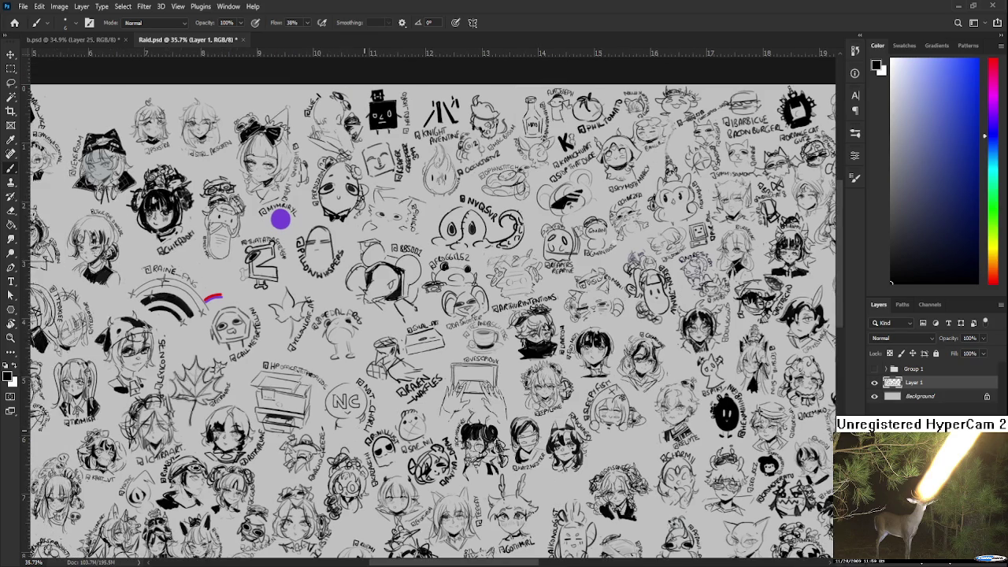
scroll(319, 310, up, 2)
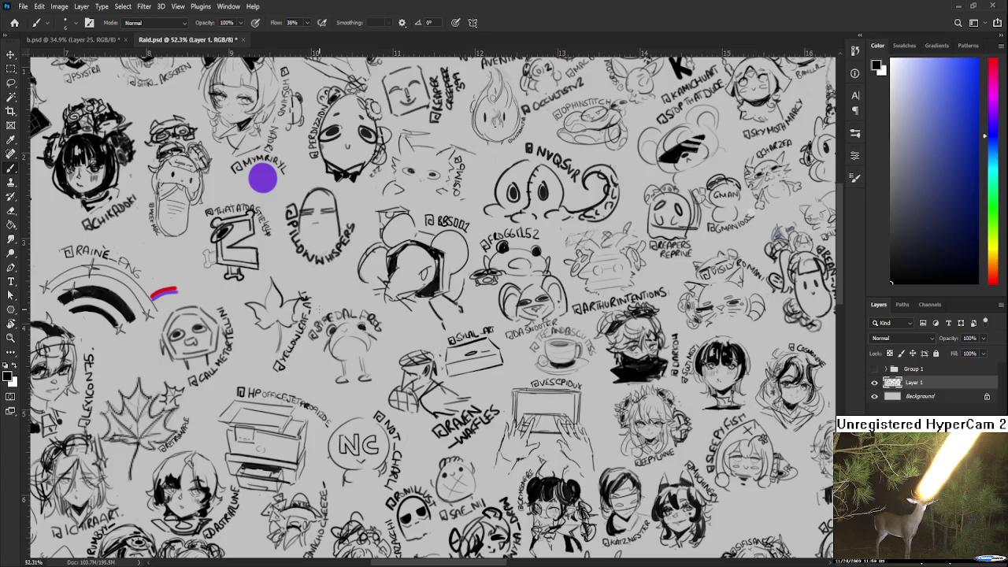
scroll(321, 302, down, 1)
scroll(321, 301, down, 1)
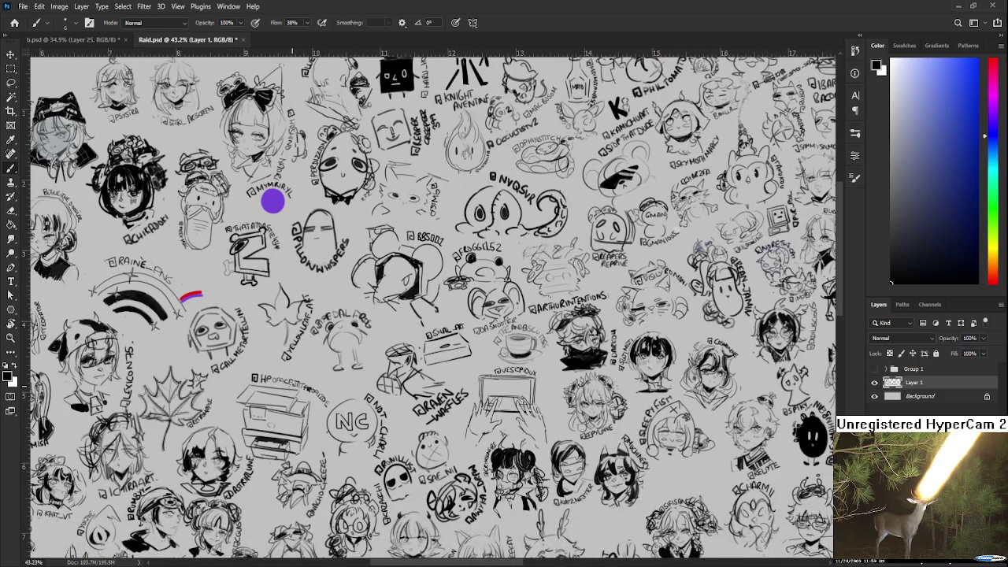
mouse_move(443, 235)
mouse_down()
mouse_move(433, 303)
mouse_move(413, 327)
mouse_move(385, 328)
mouse_up()
mouse_move(372, 331)
mouse_down()
mouse_move(359, 374)
mouse_move(336, 379)
mouse_move(259, 361)
mouse_move(277, 340)
mouse_up()
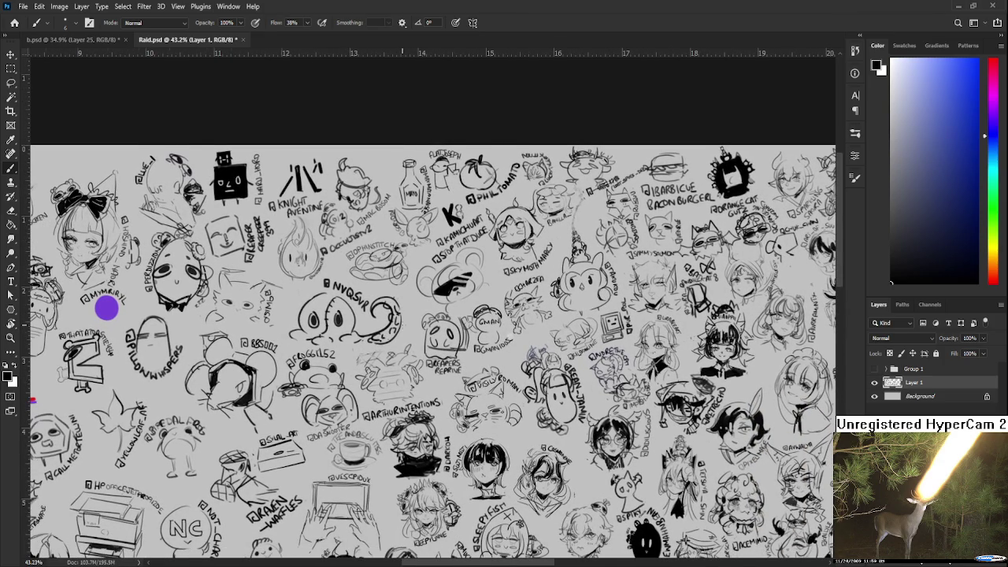
scroll(393, 386, down, 1)
scroll(385, 449, down, 3)
scroll(378, 394, down, 2)
mouse_move(303, 366)
mouse_down()
mouse_move(380, 370)
mouse_move(582, 439)
mouse_up()
scroll(377, 301, up, 1)
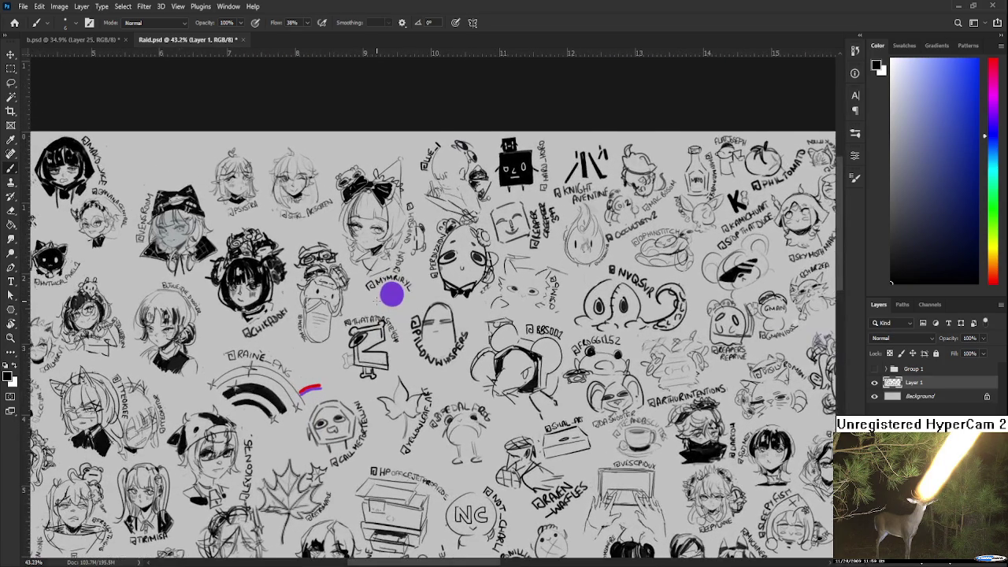
scroll(376, 300, up, 1)
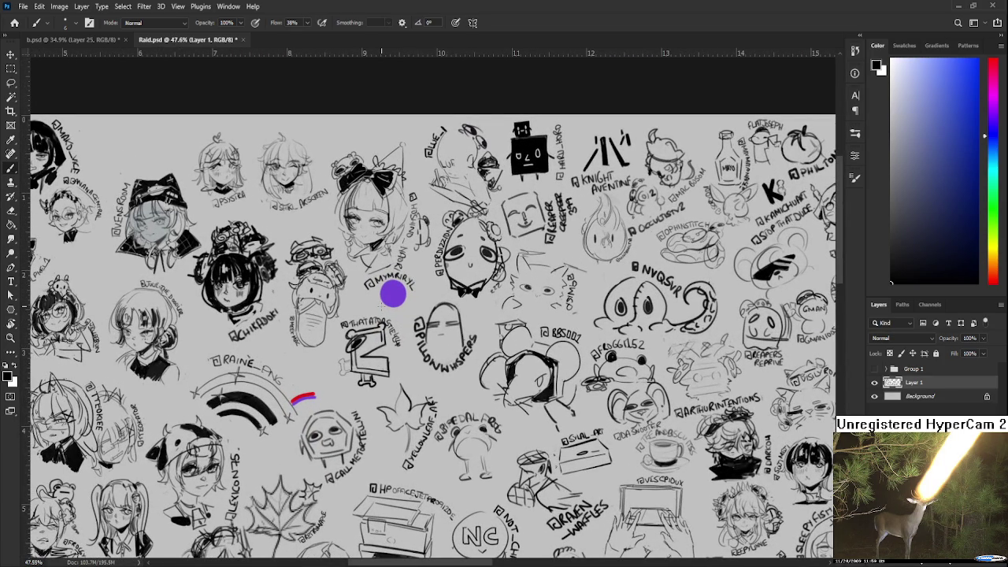
scroll(393, 293, down, 6)
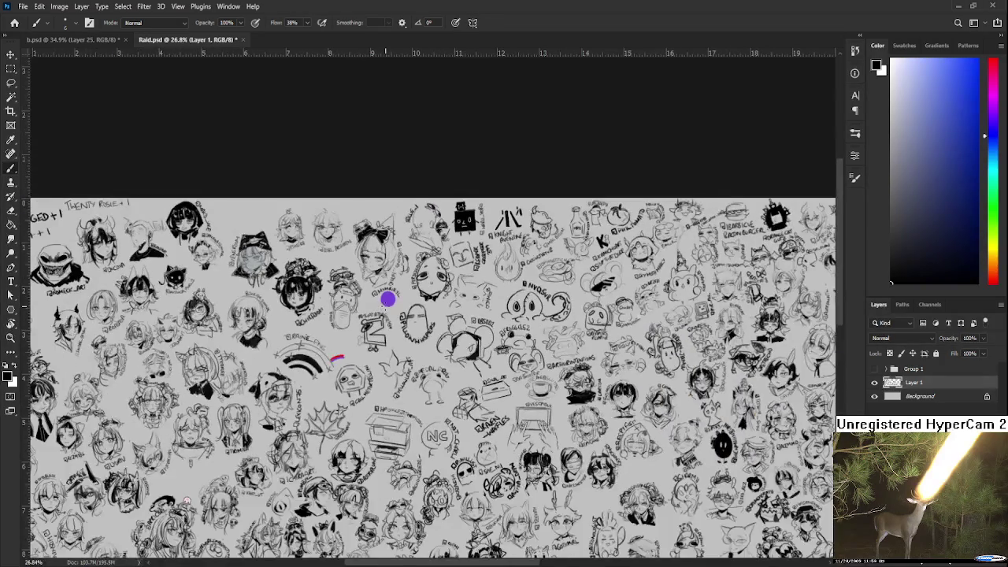
scroll(387, 301, down, 3)
scroll(477, 282, up, 1)
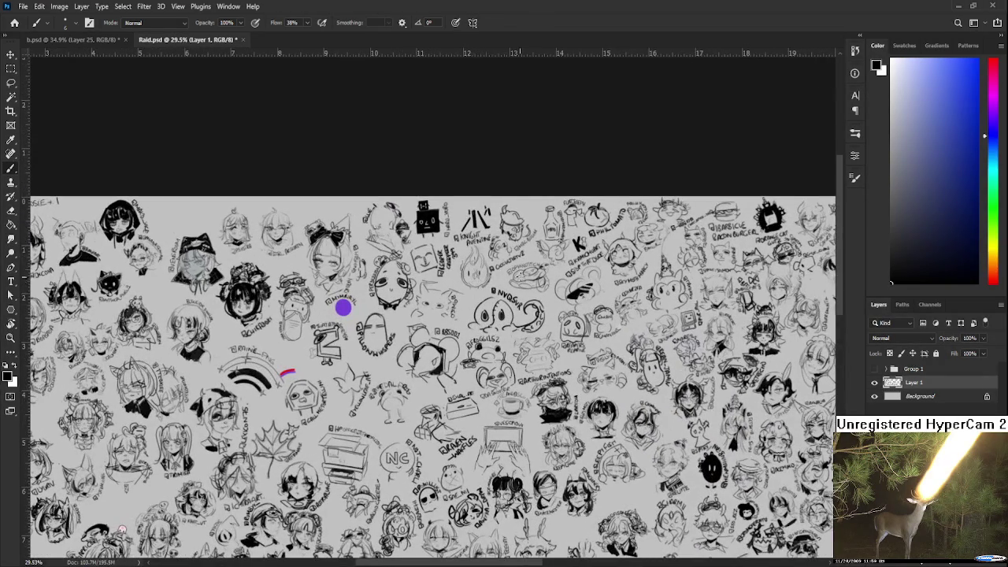
scroll(504, 280, up, 2)
scroll(535, 347, down, 4)
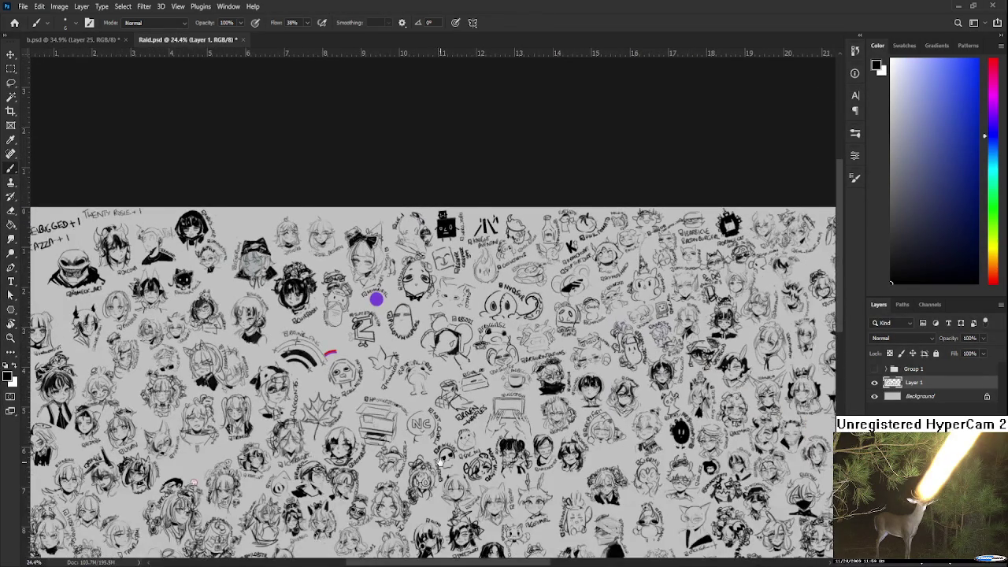
scroll(475, 340, up, 1)
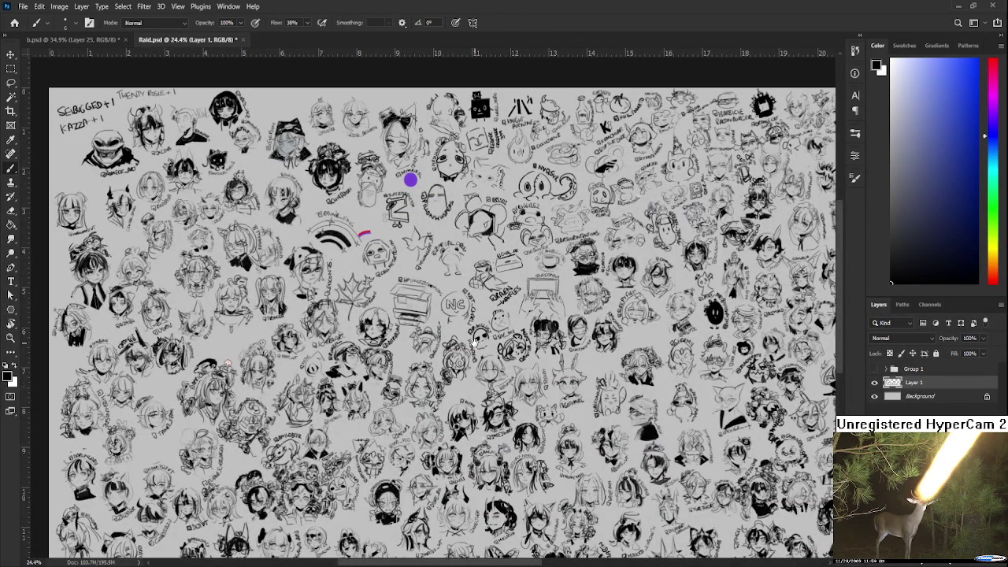
drag(473, 340, 380, 310)
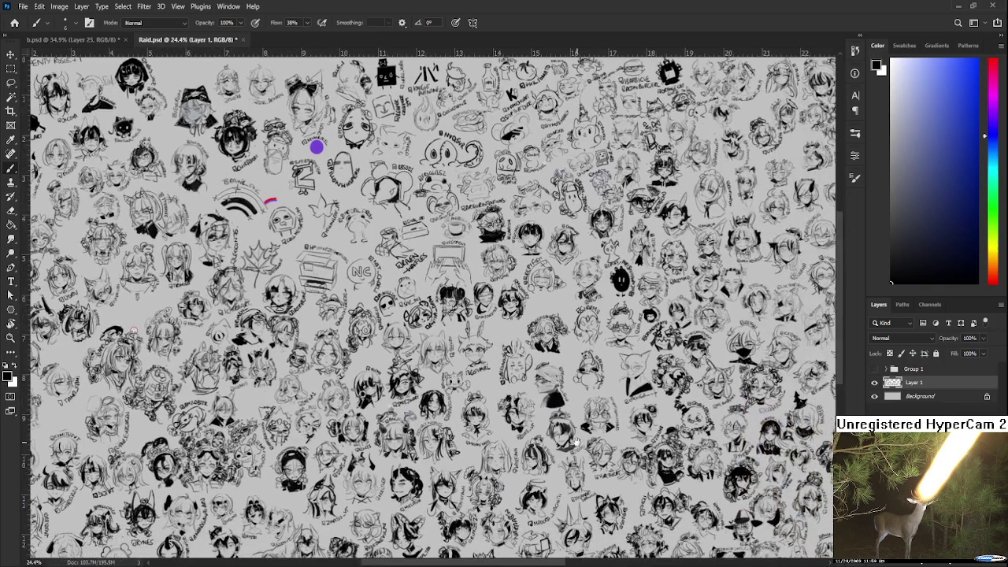
drag(575, 442, 444, 357)
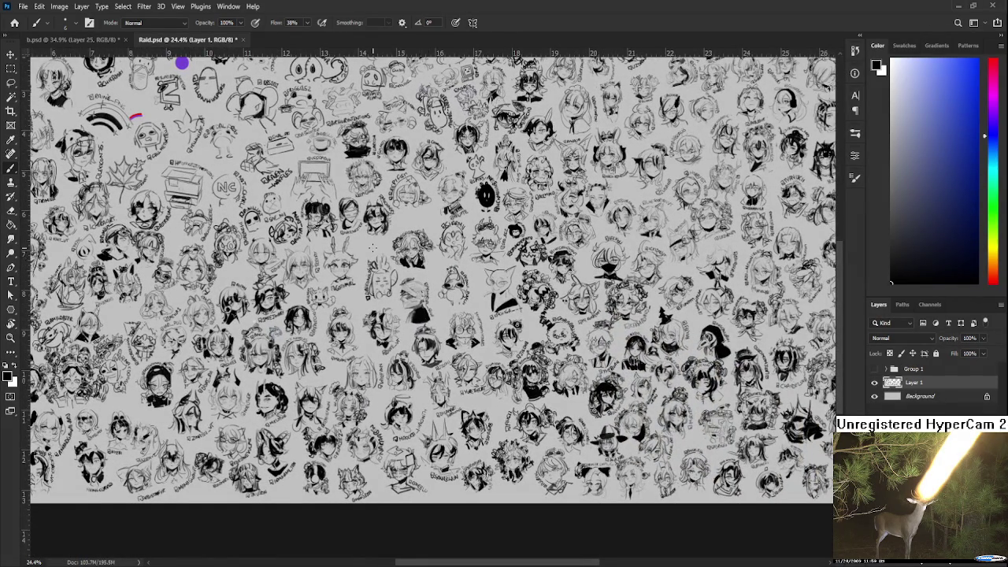
drag(441, 358, 369, 268)
scroll(300, 206, up, 2)
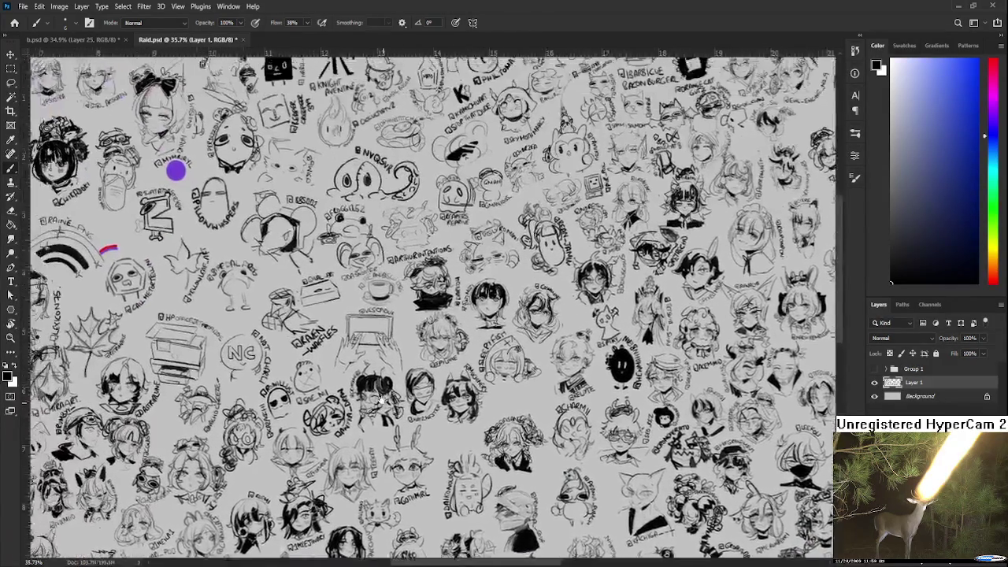
drag(379, 399, 542, 388)
drag(315, 362, 444, 364)
mouse_move(235, 328)
mouse_down()
mouse_move(425, 347)
mouse_move(573, 484)
mouse_up()
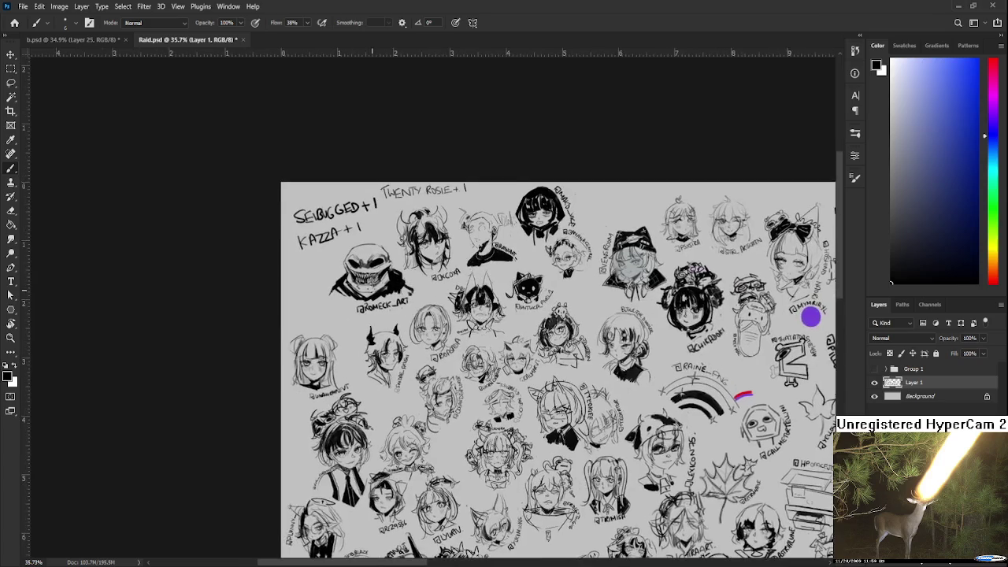
scroll(351, 261, up, 1)
key(e)
mouse_move(287, 228)
mouse_down()
mouse_move(360, 217)
mouse_move(285, 260)
mouse_move(281, 242)
mouse_up()
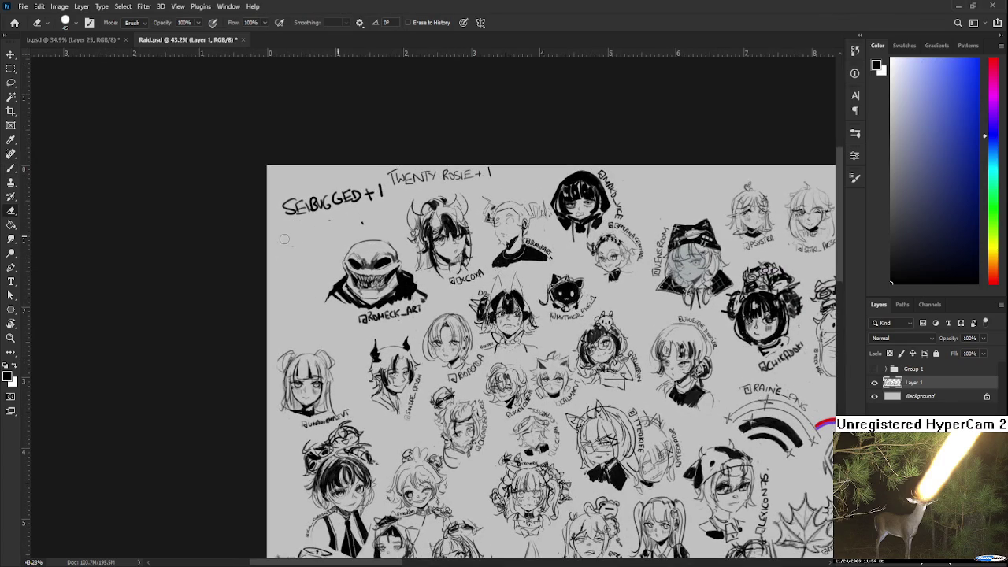
scroll(418, 282, down, 1)
scroll(441, 299, down, 2)
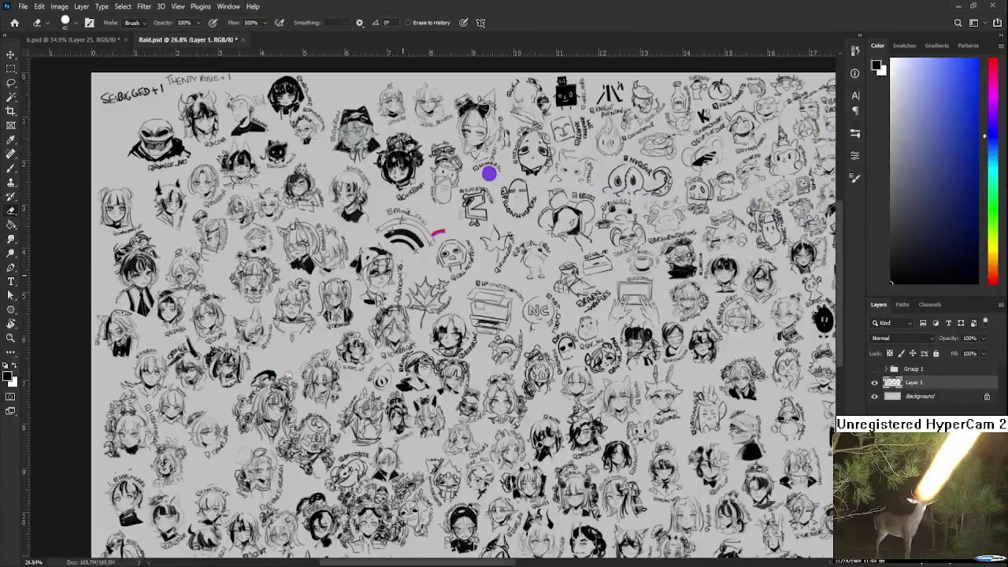
scroll(489, 330, down, 2)
scroll(502, 347, up, 1)
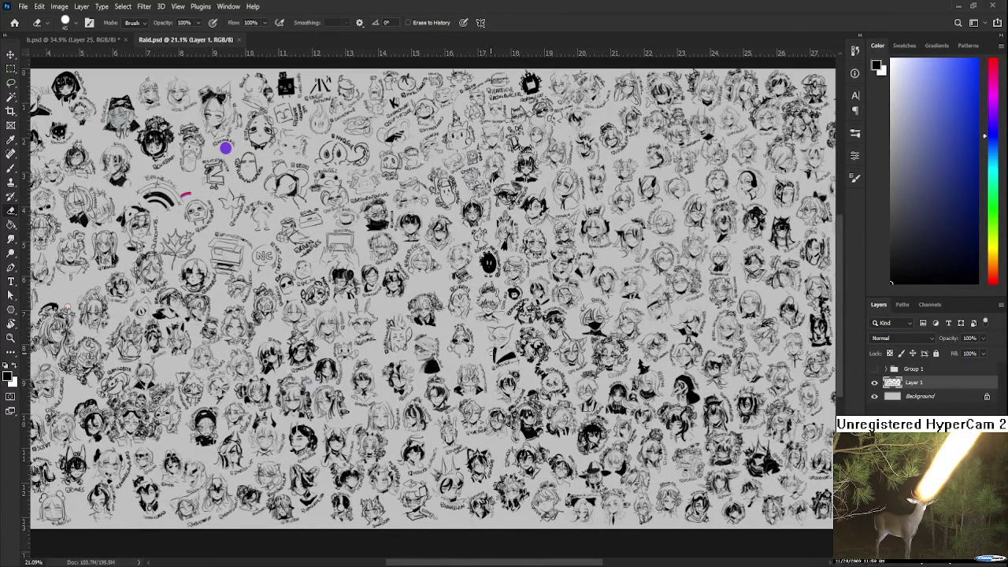
scroll(500, 347, up, 1)
scroll(255, 180, up, 1)
scroll(511, 303, up, 1)
scroll(511, 303, up, 1)
scroll(510, 303, up, 1)
scroll(510, 303, up, 1)
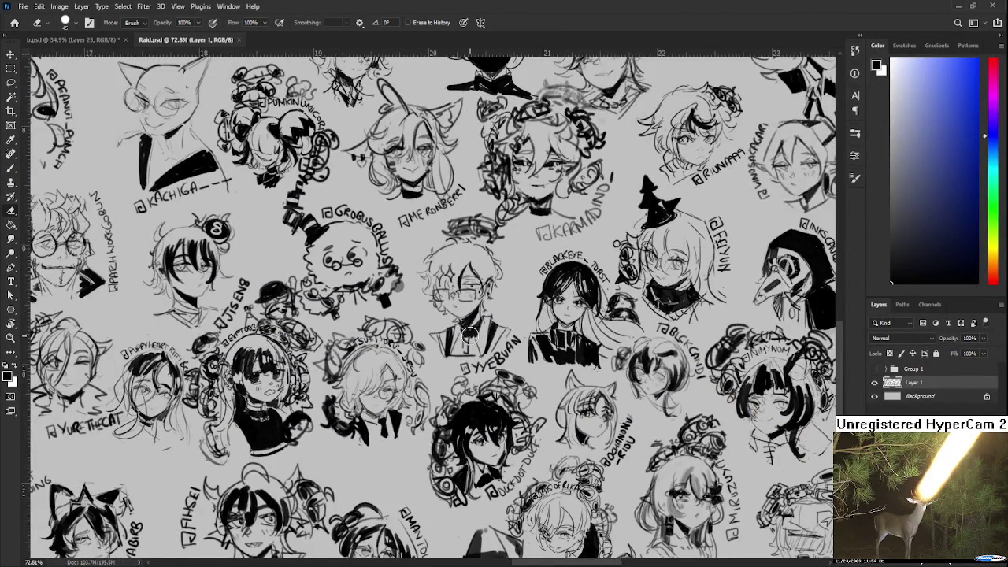
scroll(469, 334, down, 1)
scroll(465, 331, down, 1)
drag(453, 318, 432, 294)
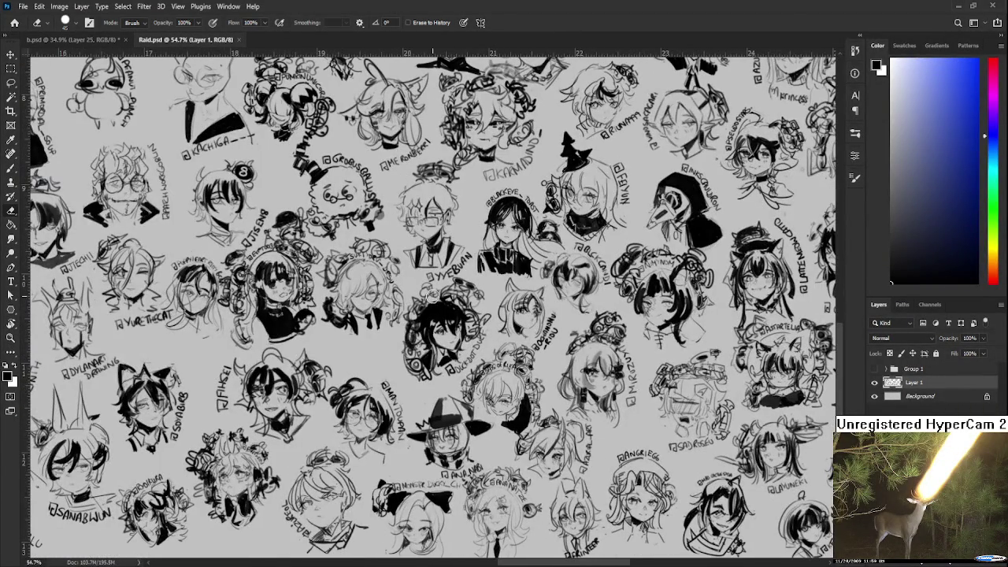
scroll(432, 293, down, 1)
drag(341, 216, 556, 496)
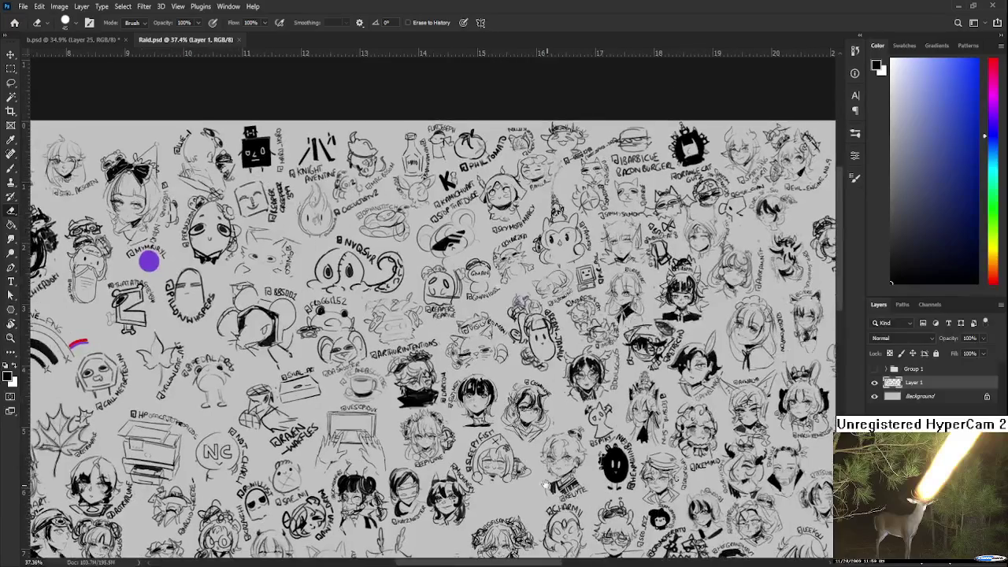
drag(364, 359, 559, 464)
scroll(385, 377, up, 3)
scroll(386, 378, up, 5)
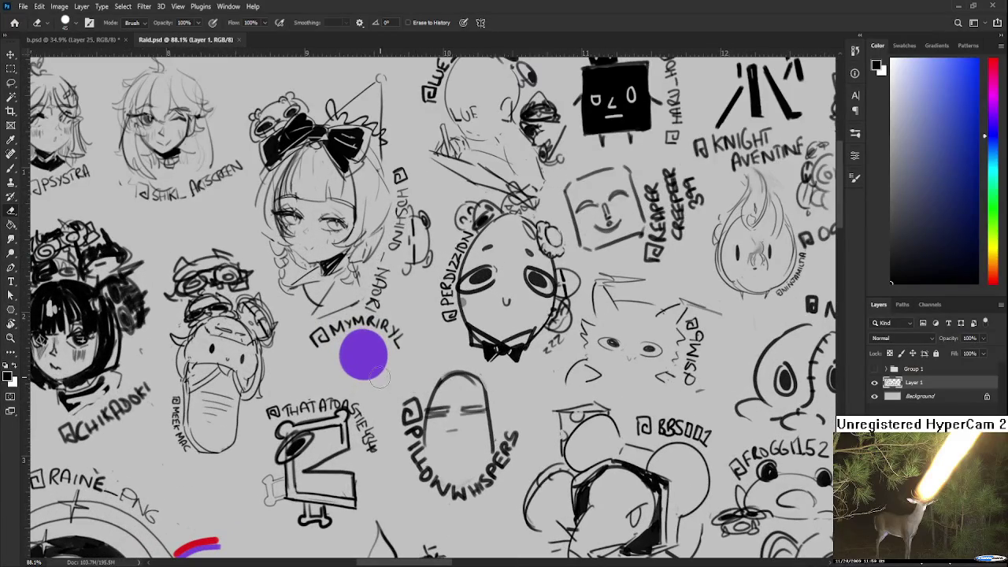
scroll(363, 363, down, 5)
scroll(362, 364, down, 2)
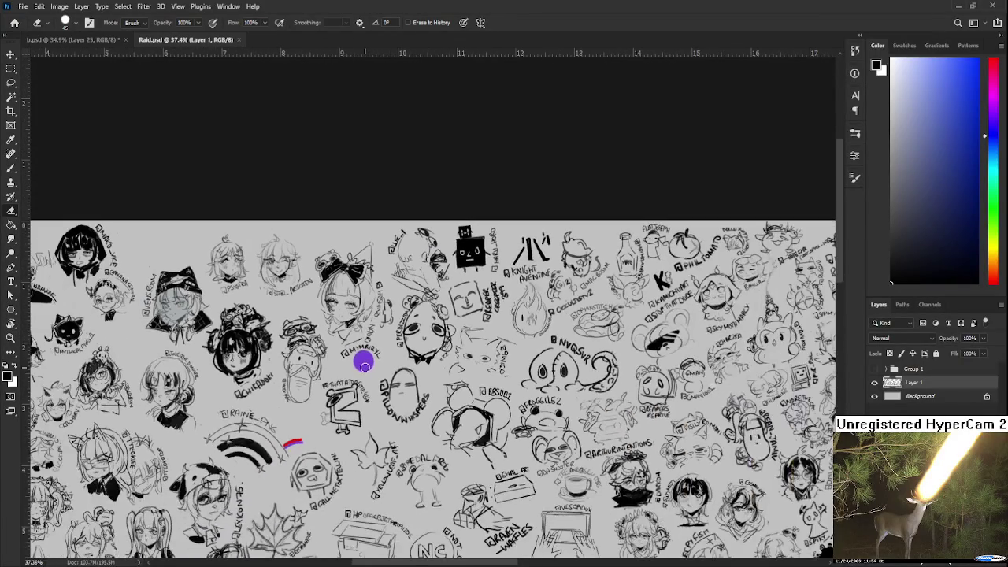
scroll(364, 367, up, 1)
scroll(365, 367, up, 3)
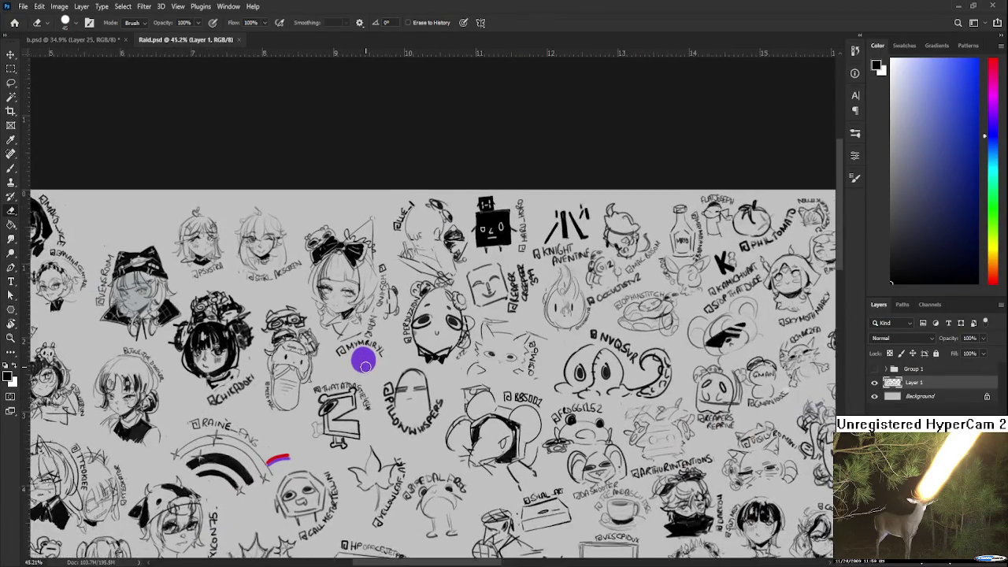
scroll(364, 363, down, 3)
scroll(365, 362, down, 2)
scroll(364, 362, down, 3)
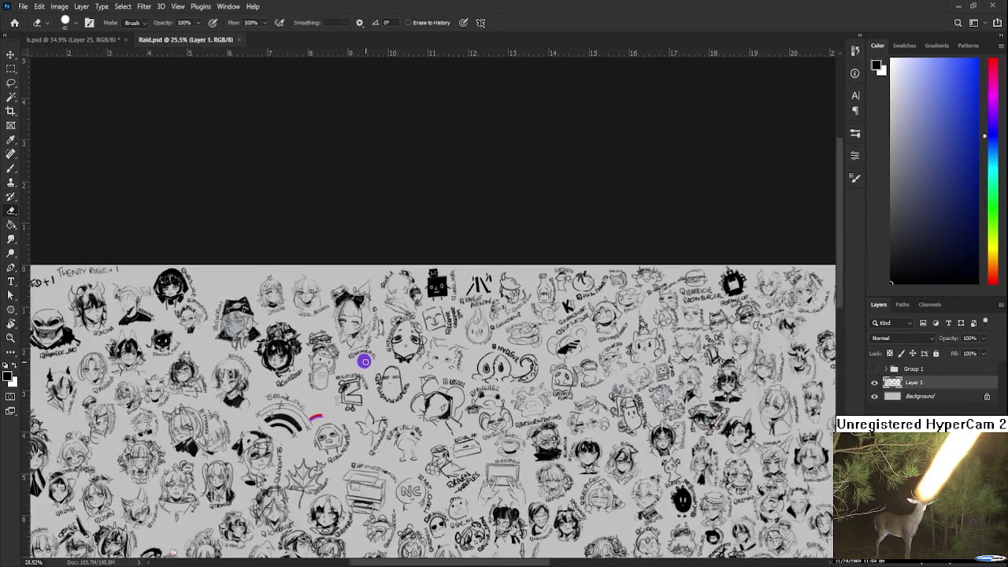
scroll(365, 361, down, 3)
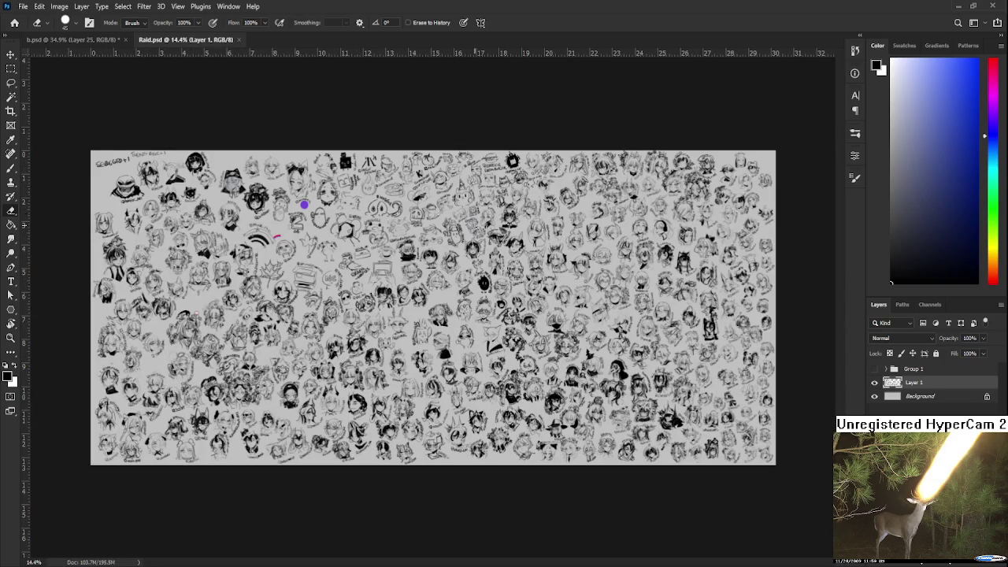
scroll(477, 216, up, 3)
scroll(472, 205, up, 3)
scroll(465, 189, up, 2)
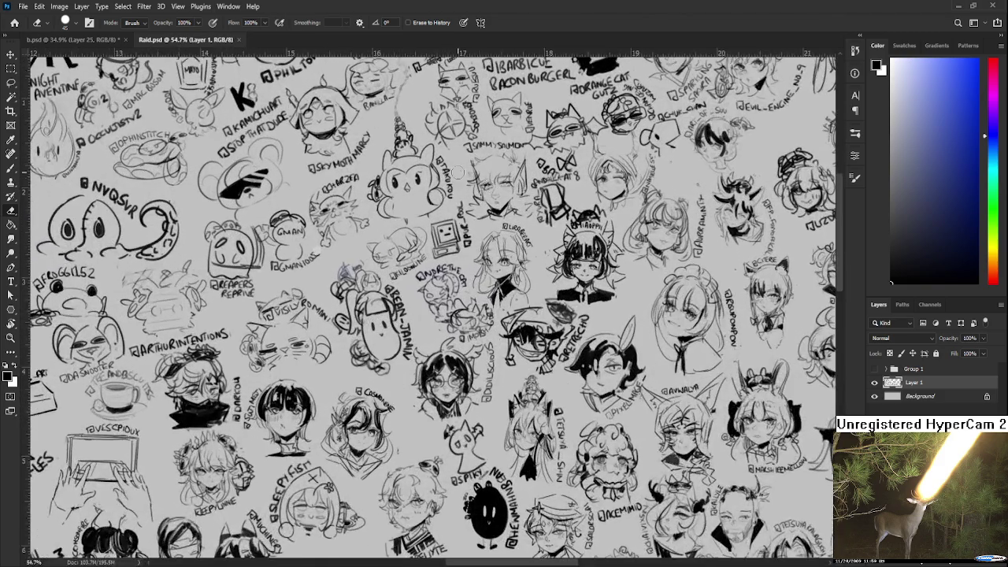
scroll(457, 173, up, 2)
scroll(455, 166, up, 1)
drag(455, 167, 506, 453)
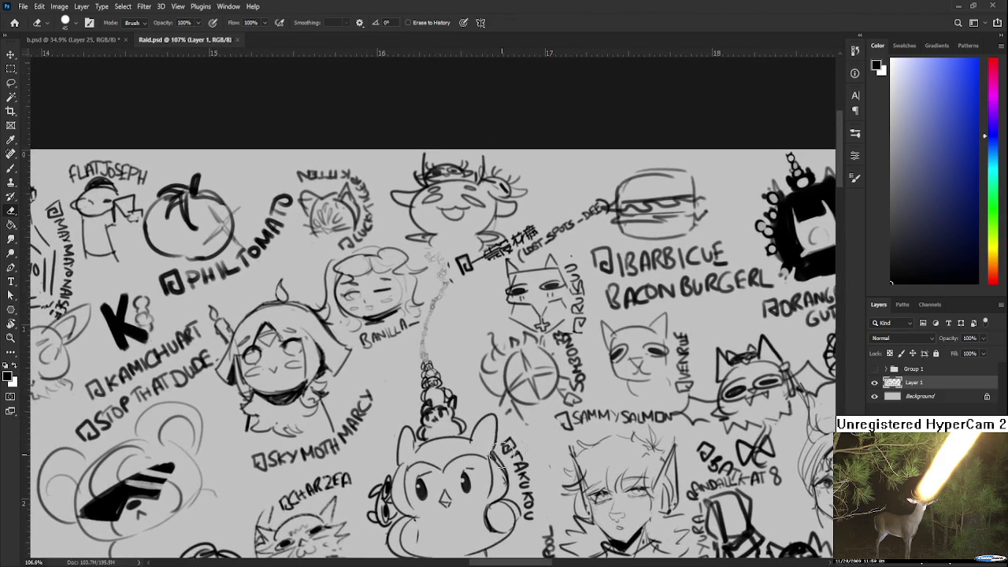
scroll(502, 453, up, 2)
scroll(502, 452, up, 2)
scroll(503, 453, up, 1)
drag(442, 341, 445, 413)
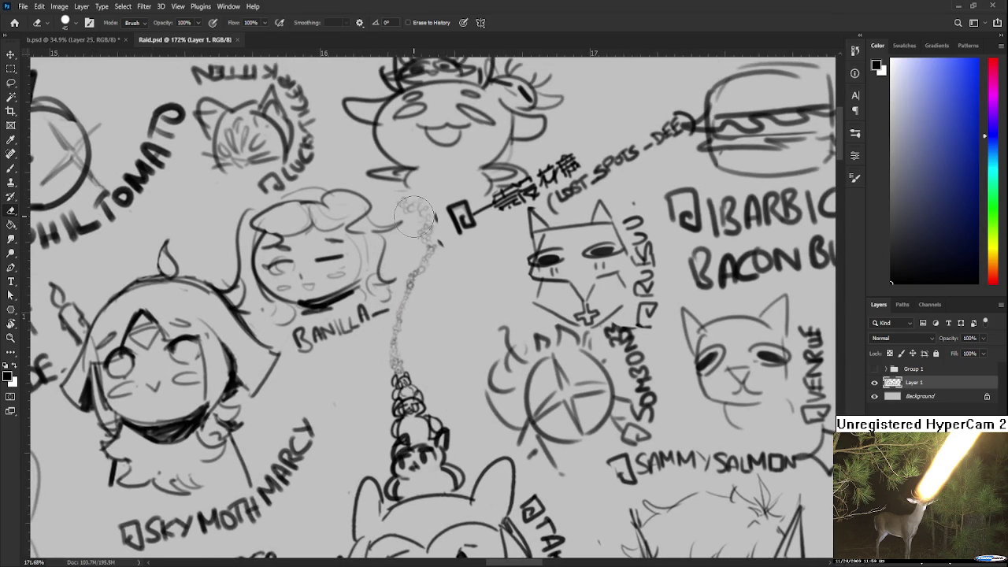
scroll(425, 212, down, 3)
scroll(429, 237, down, 2)
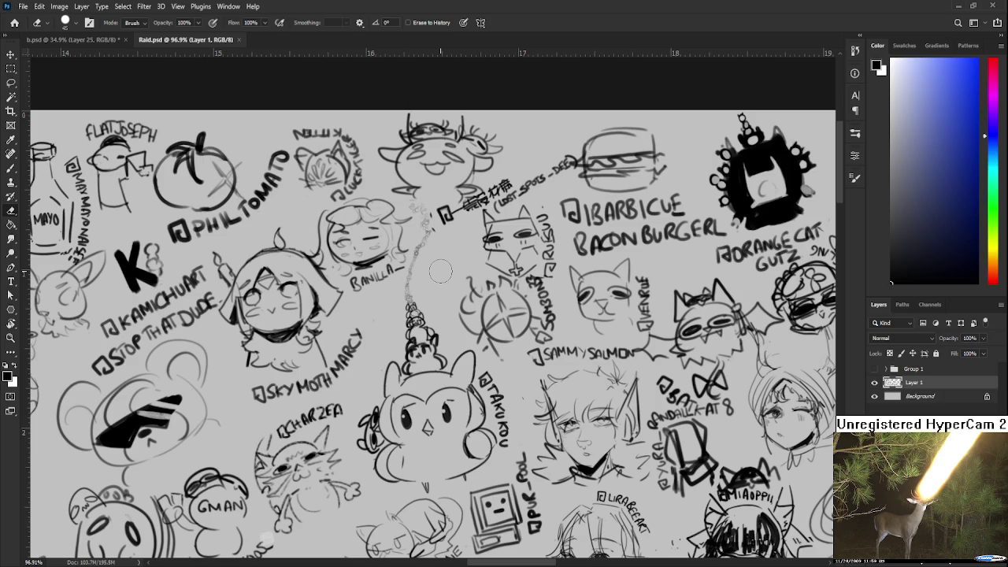
scroll(440, 270, up, 1)
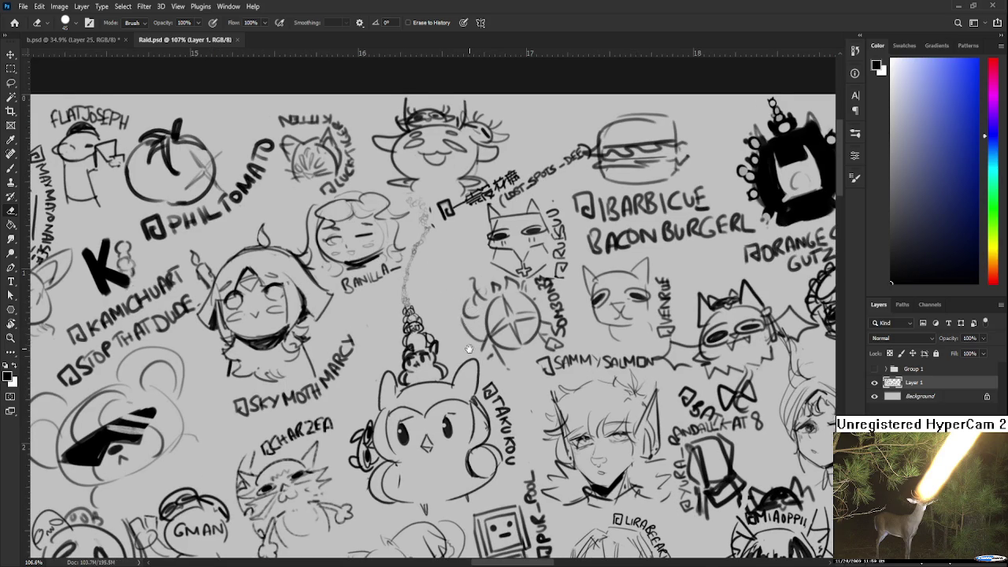
scroll(458, 334, up, 1)
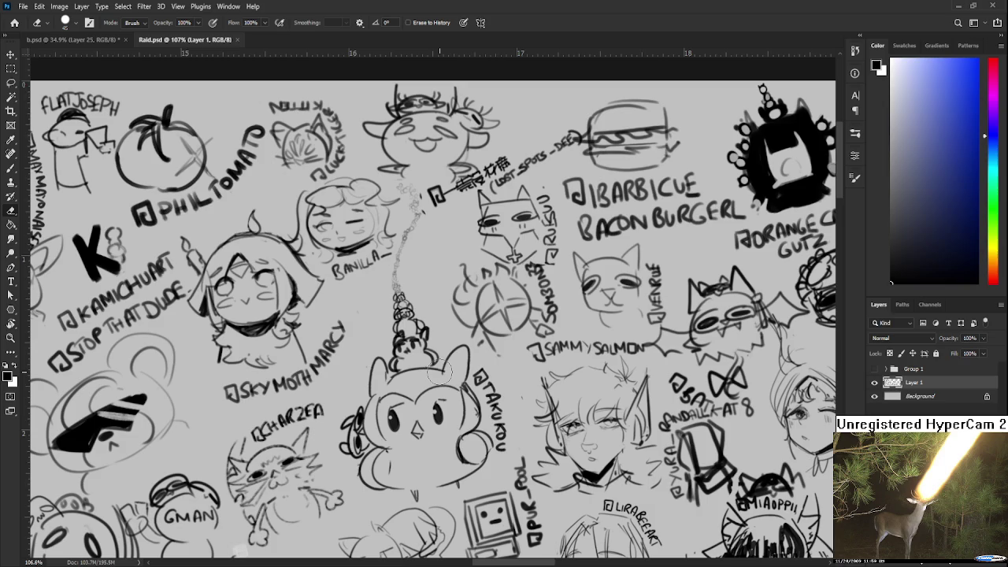
scroll(441, 372, down, 2)
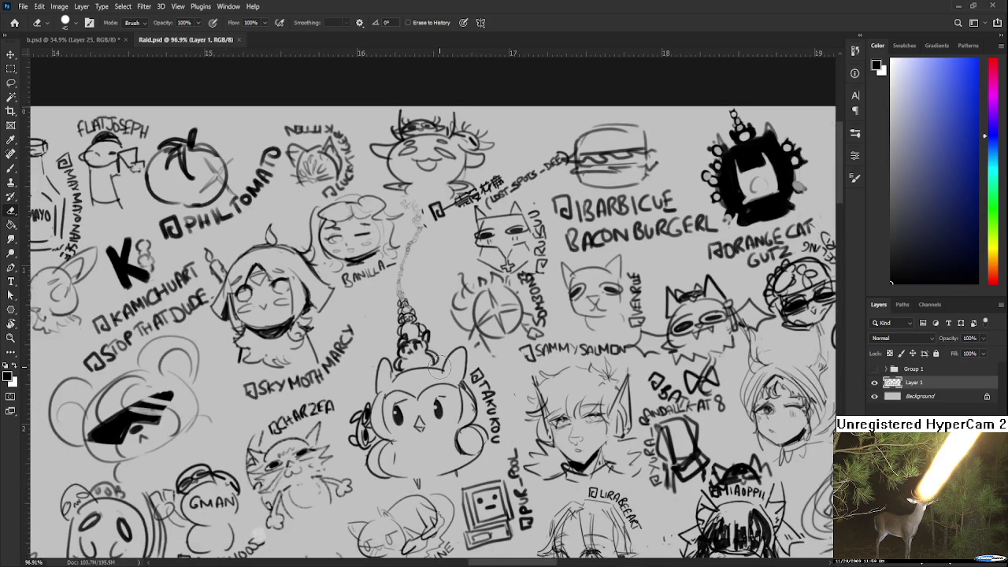
scroll(443, 370, down, 2)
scroll(444, 366, down, 1)
scroll(445, 355, down, 2)
scroll(450, 338, down, 2)
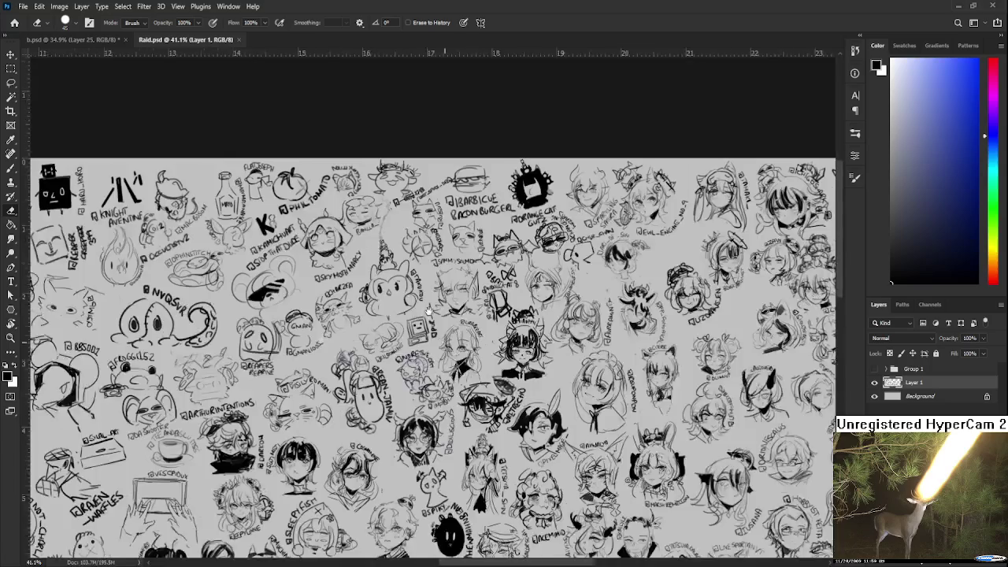
scroll(455, 323, down, 2)
drag(456, 319, 344, 303)
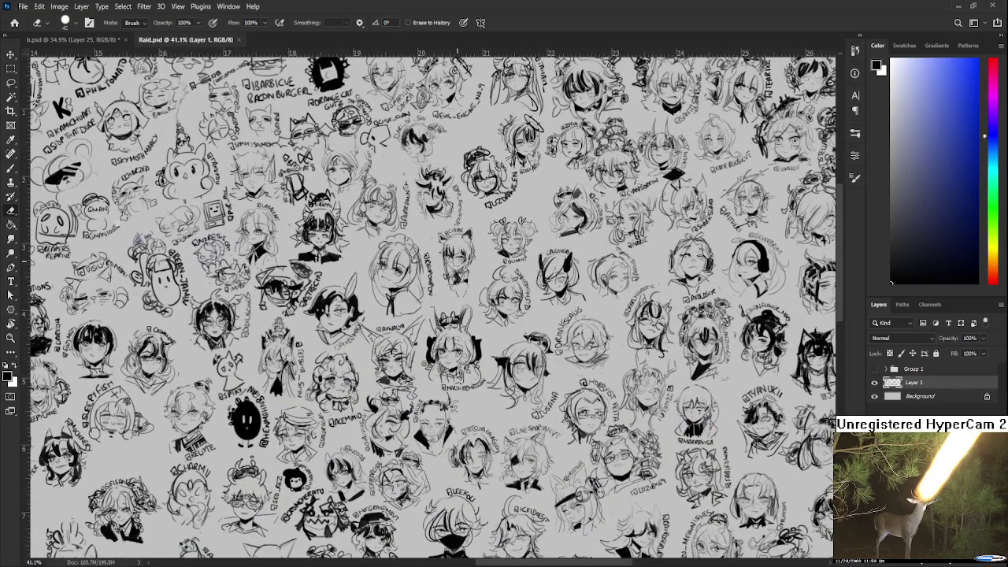
scroll(440, 275, down, 2)
scroll(409, 307, down, 2)
scroll(347, 350, down, 2)
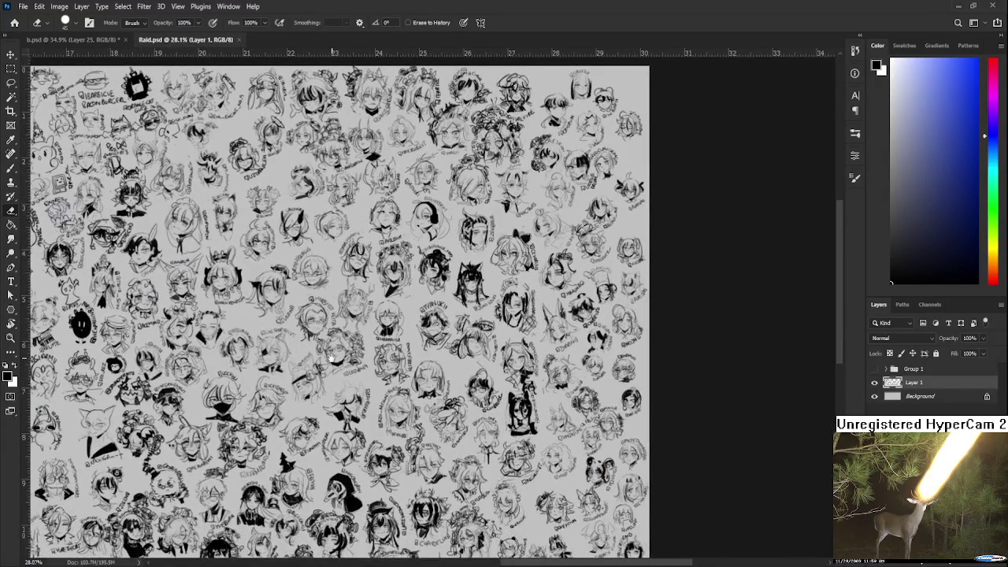
scroll(333, 356, down, 2)
scroll(473, 347, up, 2)
scroll(480, 351, up, 1)
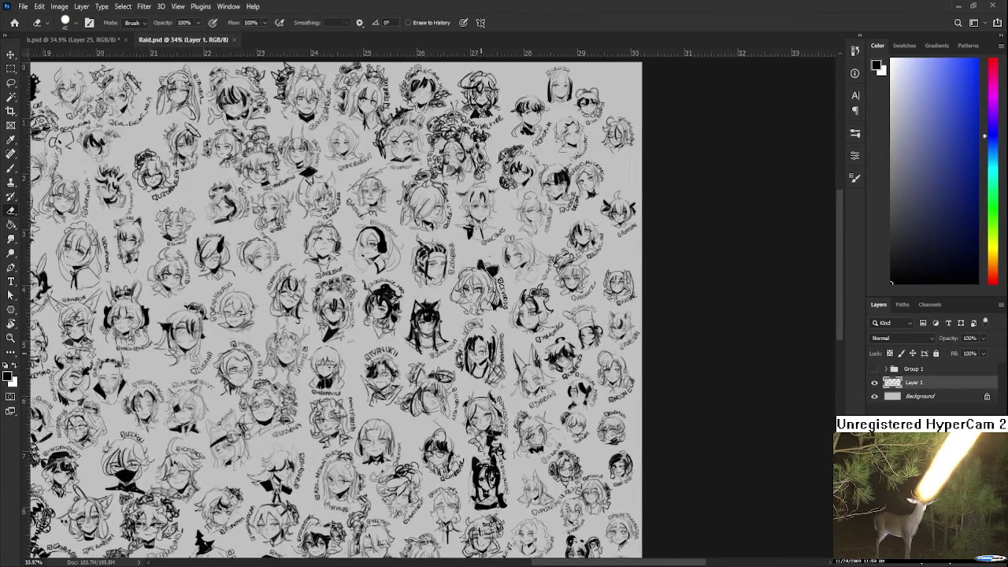
scroll(479, 352, up, 1)
scroll(477, 353, up, 1)
scroll(475, 354, up, 2)
mouse_move(476, 354)
mouse_down()
mouse_move(417, 471)
mouse_move(218, 507)
mouse_move(289, 459)
mouse_up()
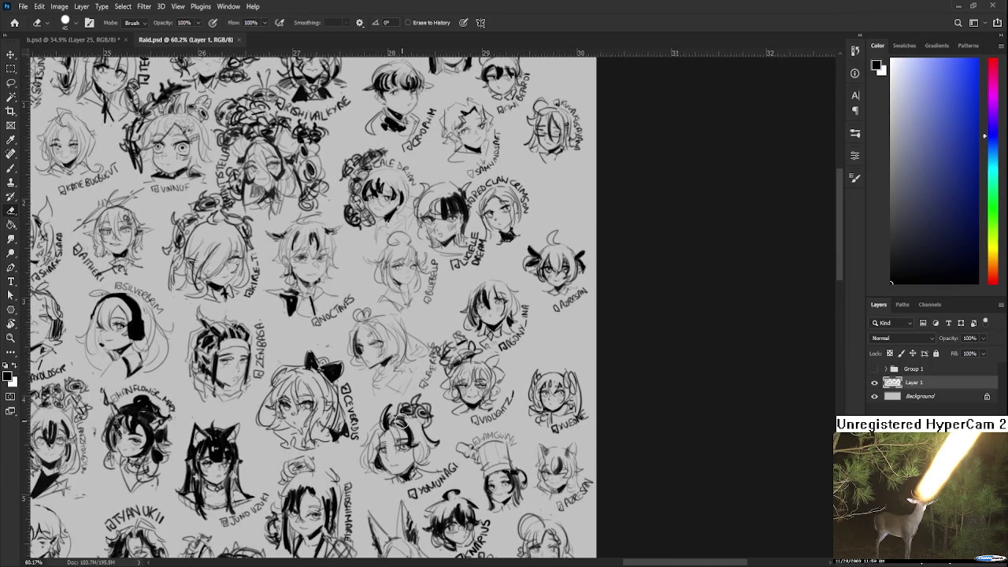
scroll(400, 421, down, 3)
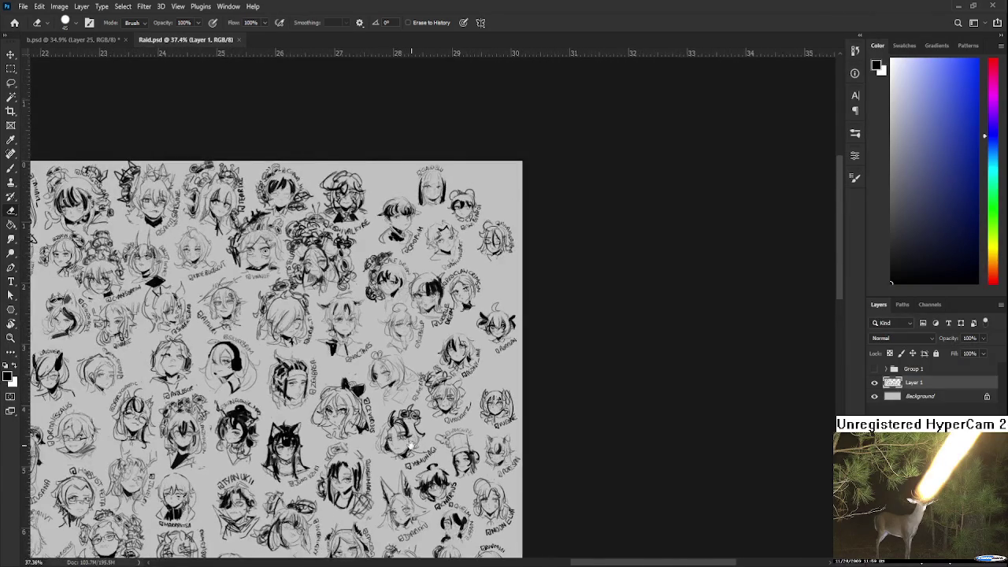
scroll(442, 301, up, 2)
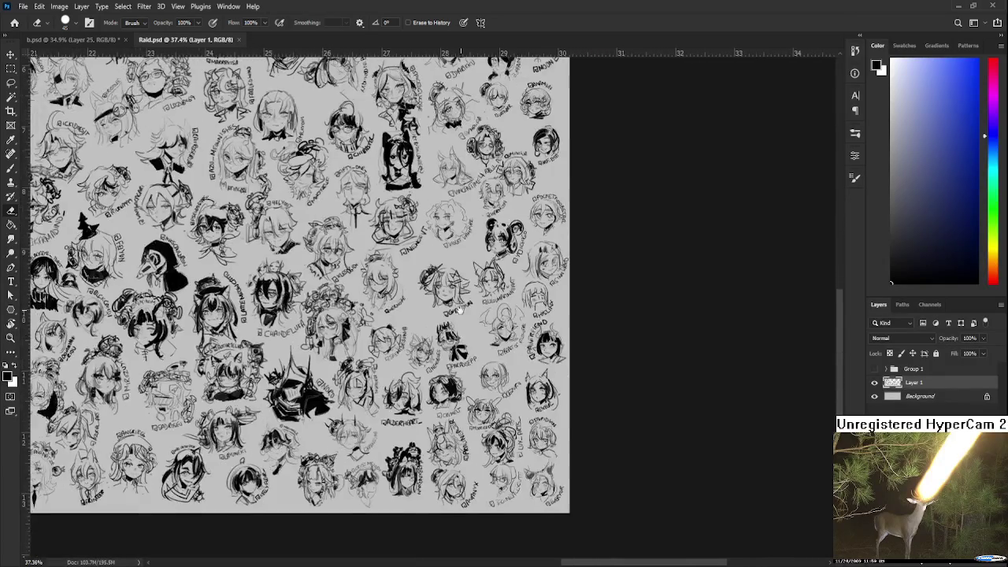
drag(443, 301, 513, 189)
Rotate and pan around the Raid.psd sketch sheet to look over the drawings.
key(r)
drag(480, 352, 580, 389)
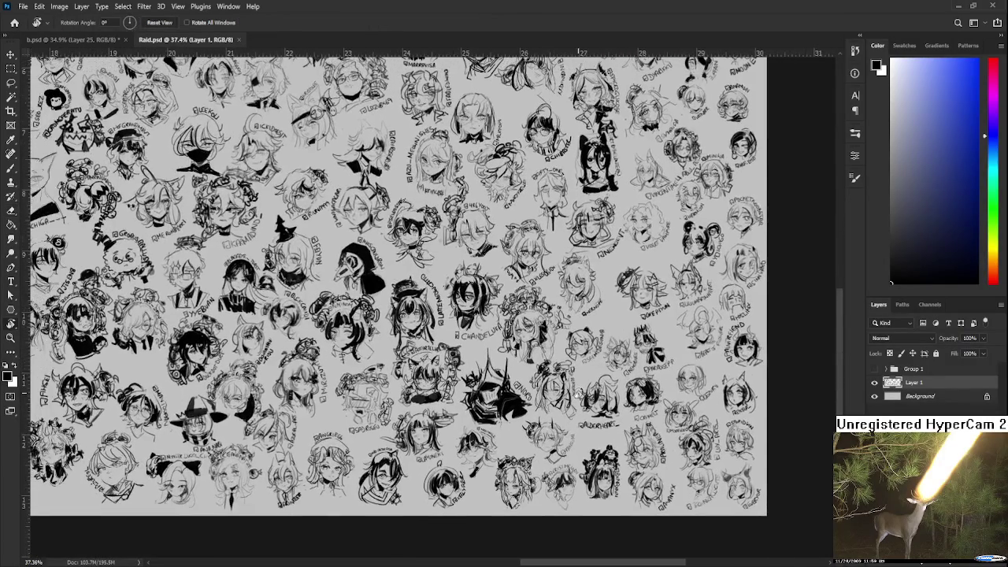
drag(286, 328, 589, 394)
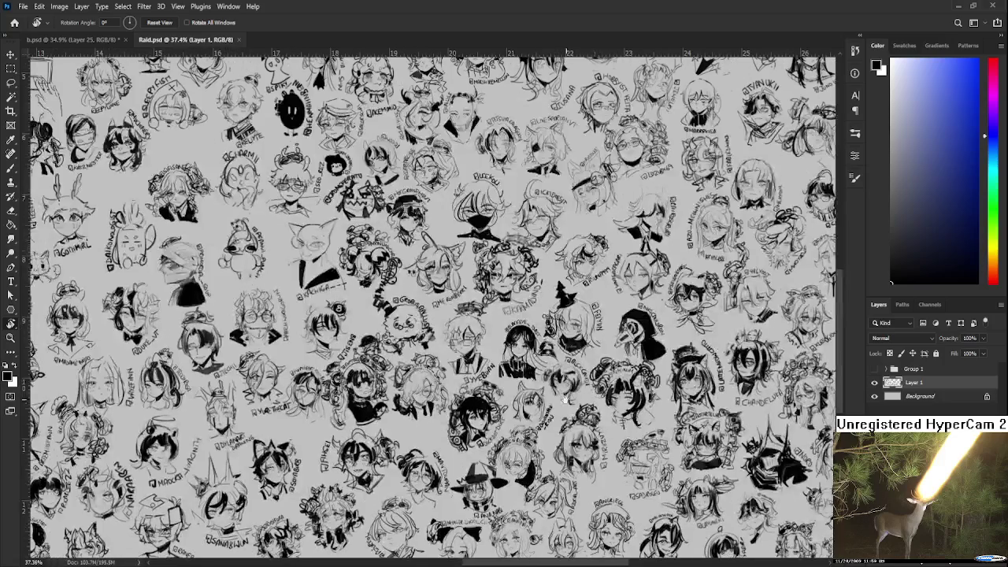
drag(292, 381, 544, 378)
drag(236, 409, 508, 408)
drag(236, 386, 386, 383)
scroll(391, 343, down, 3)
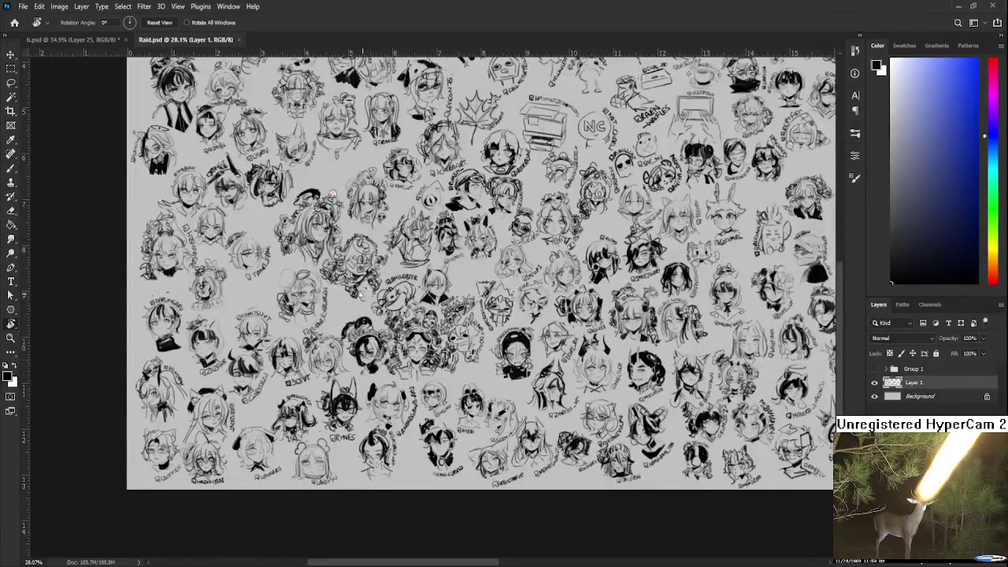
scroll(337, 285, up, 3)
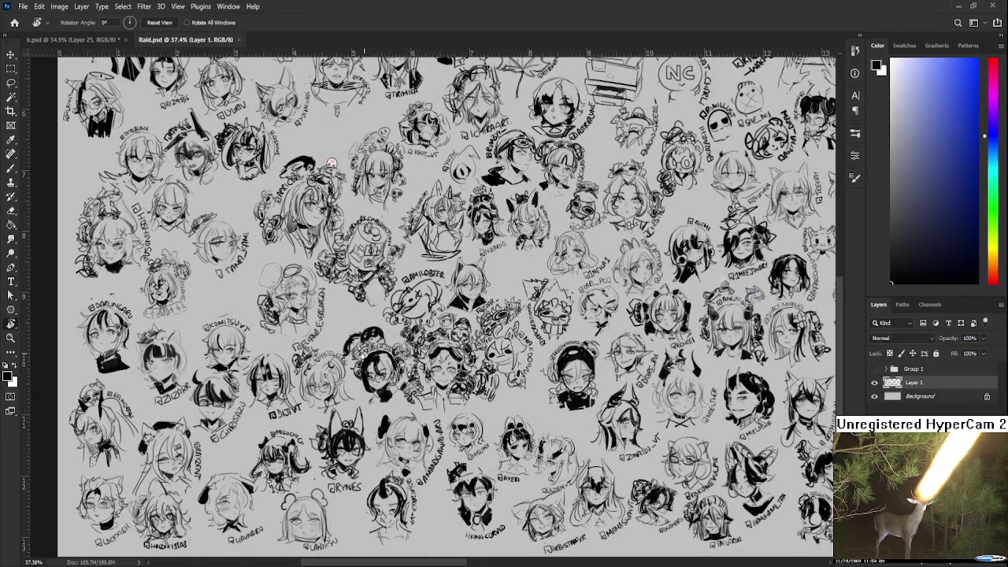
scroll(500, 236, down, 3)
scroll(510, 384, up, 3)
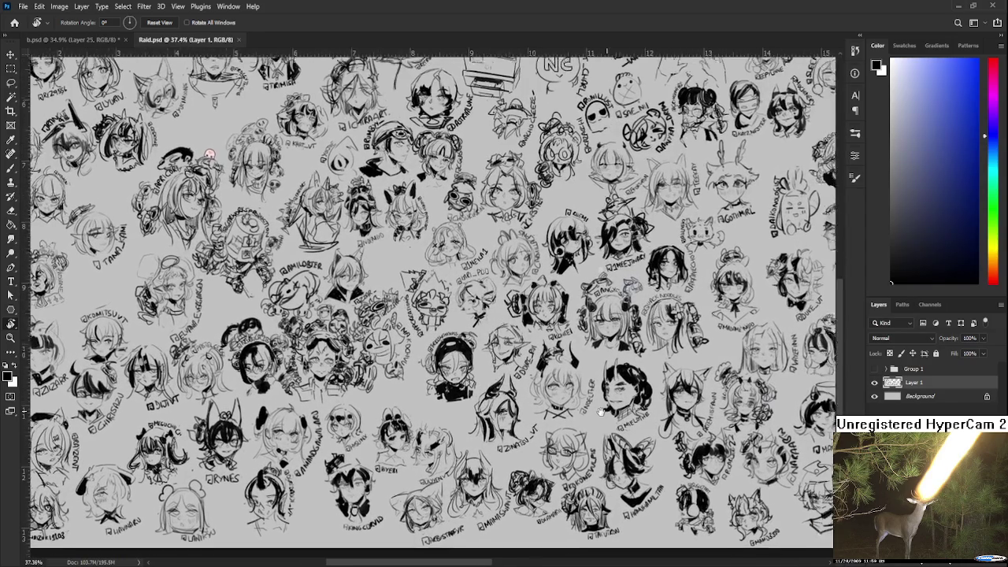
Zoom out on the sketch sheet and close Raid.psd to return to b.psd.
mouse_move(620, 406)
mouse_down()
mouse_move(541, 418)
mouse_move(467, 393)
mouse_up()
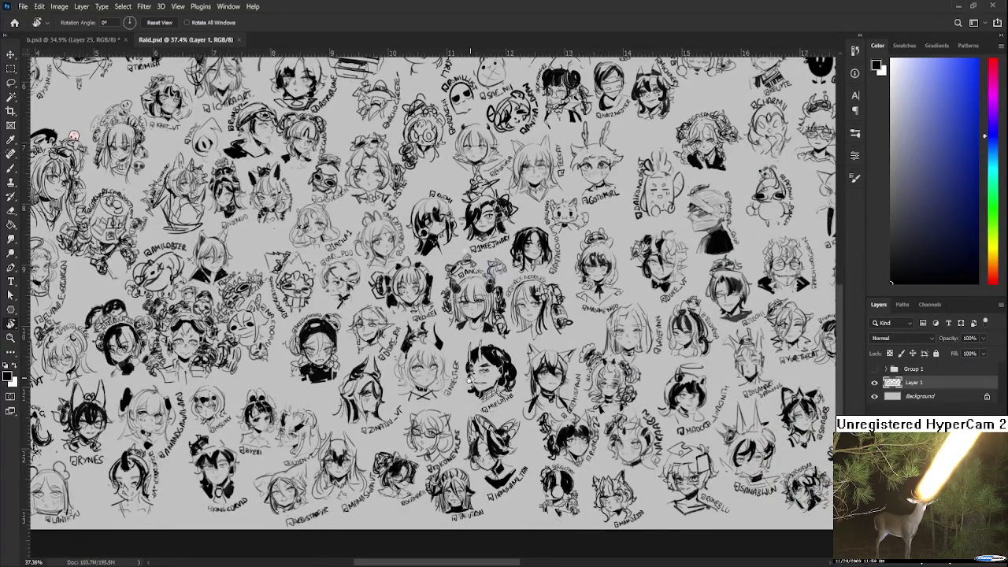
scroll(469, 378, down, 2)
scroll(469, 376, down, 1)
scroll(470, 372, down, 1)
scroll(470, 368, down, 1)
scroll(470, 368, down, 1)
scroll(469, 364, down, 2)
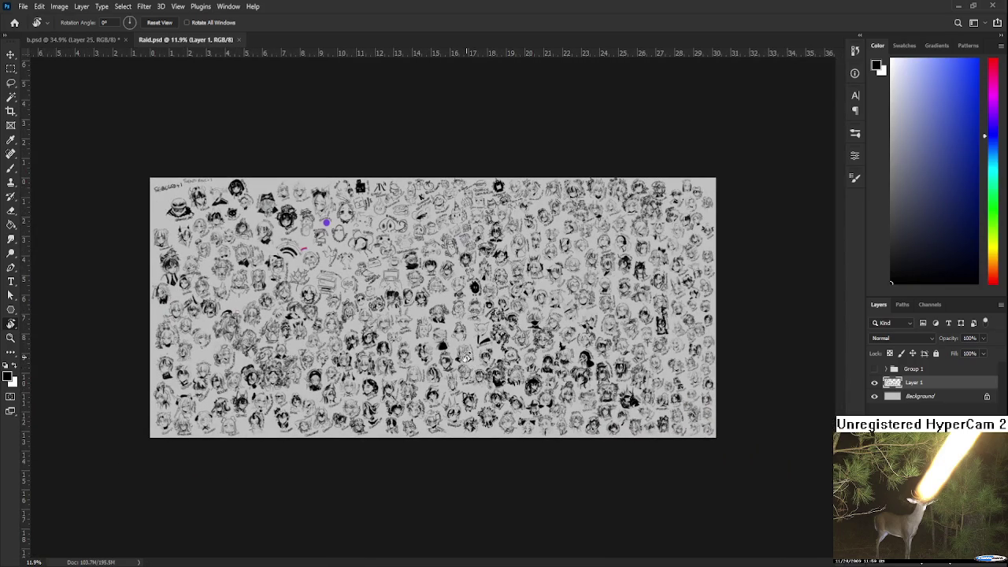
scroll(466, 357, up, 3)
click(239, 39)
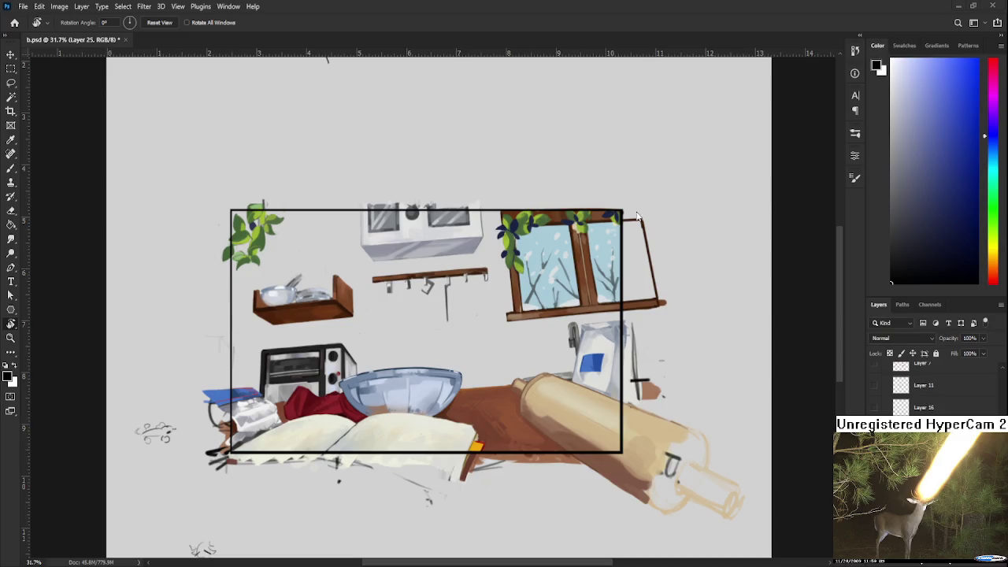
scroll(448, 291, up, 1)
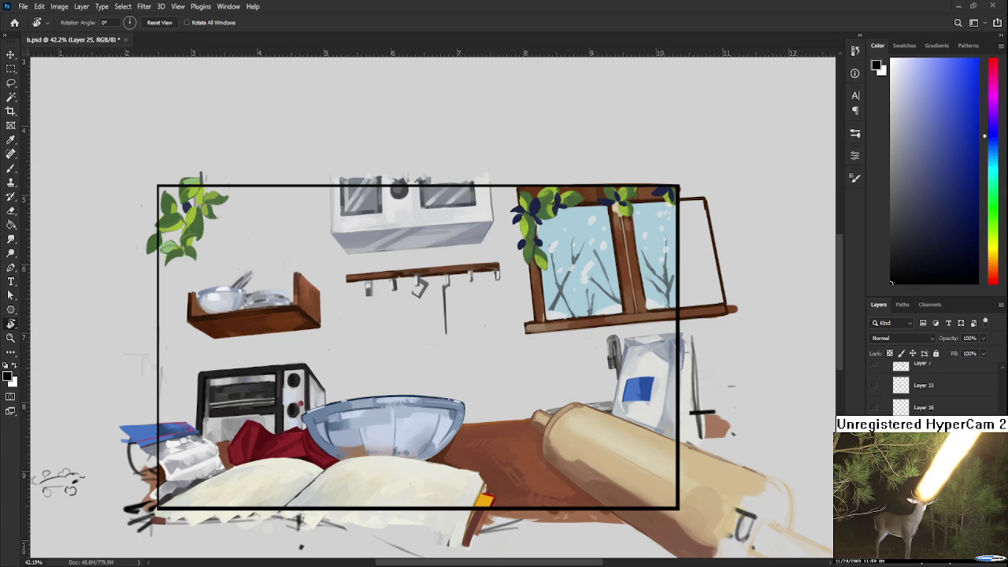
scroll(592, 376, up, 3)
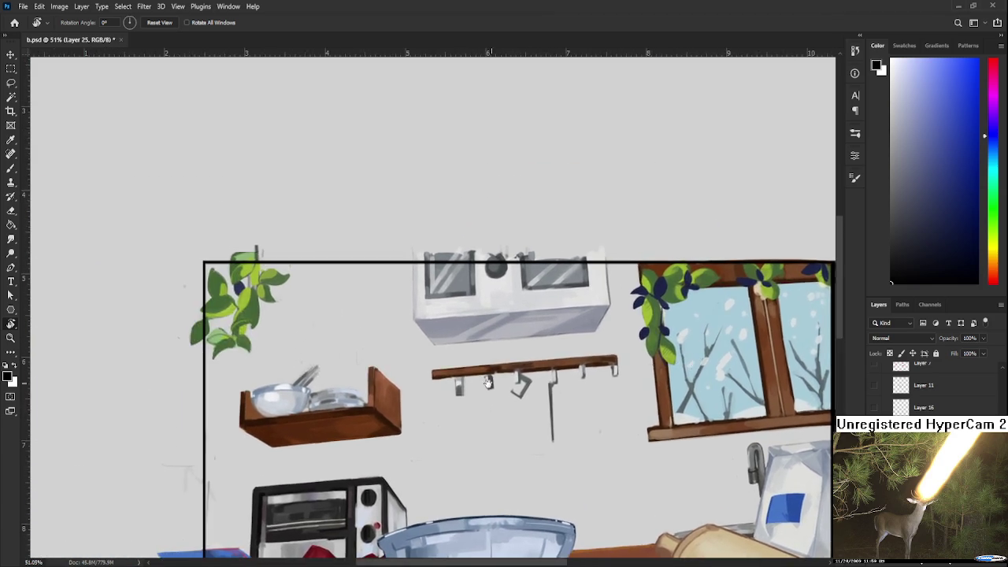
scroll(452, 340, up, 1)
scroll(453, 340, up, 1)
key(b)
Sample dark blue, shrink the brush, and dab small navy berries among the top-left plant's leaves.
alt+click(455, 271)
scroll(414, 293, up, 1)
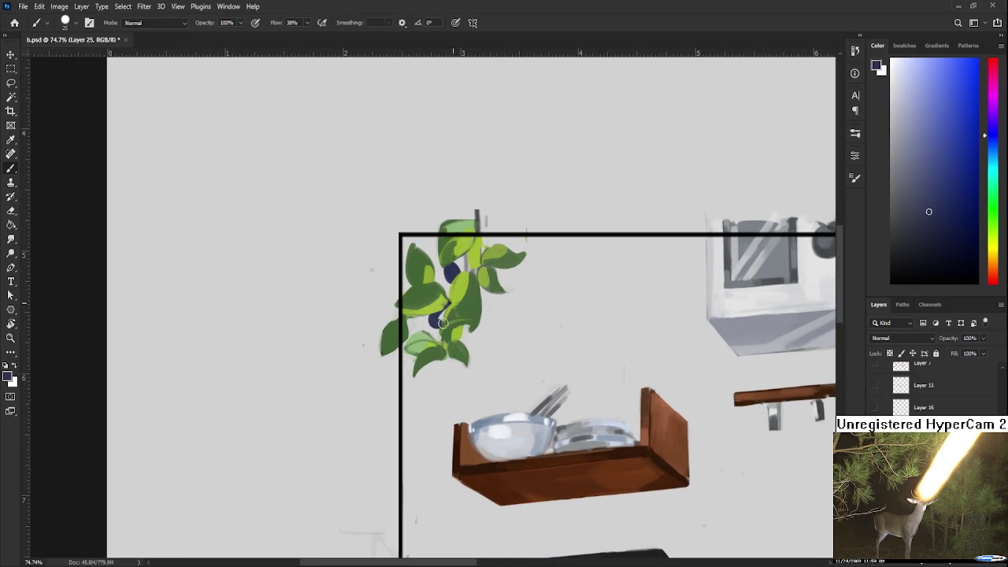
key(bracketleft)
key(bracketleft)
drag(443, 307, 415, 336)
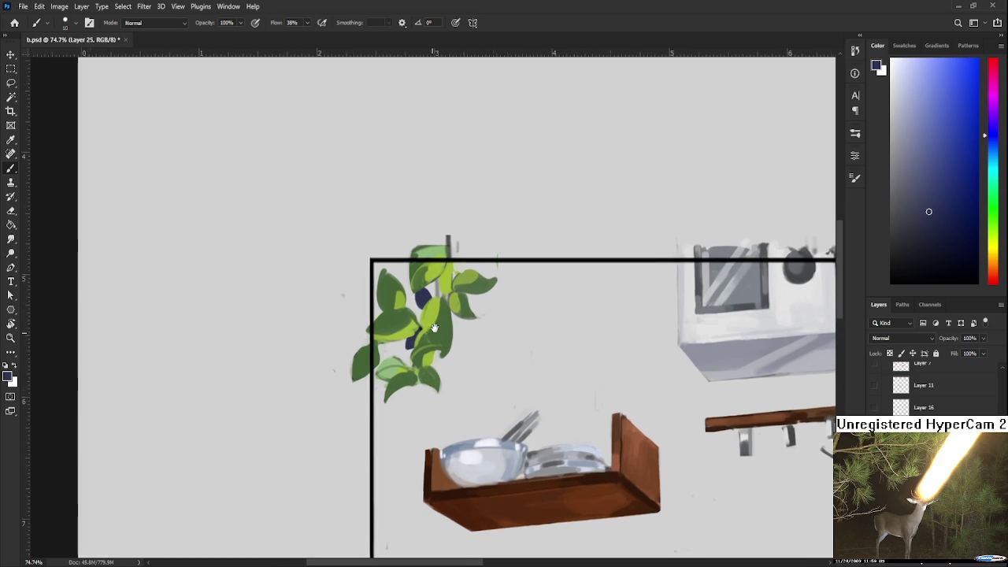
mouse_move(447, 304)
mouse_down()
mouse_move(455, 328)
mouse_move(437, 327)
mouse_move(437, 348)
mouse_move(408, 355)
mouse_up()
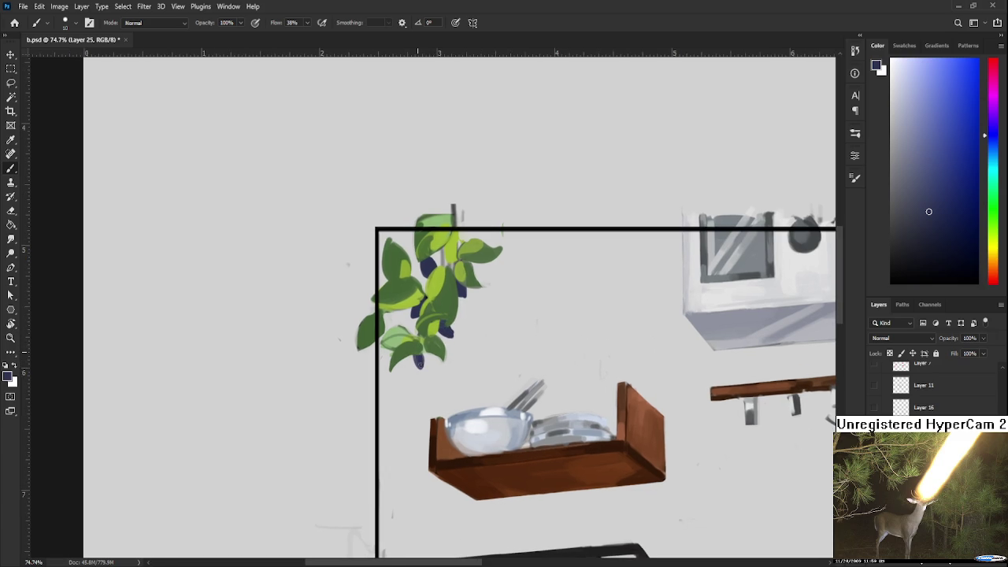
scroll(431, 306, up, 1)
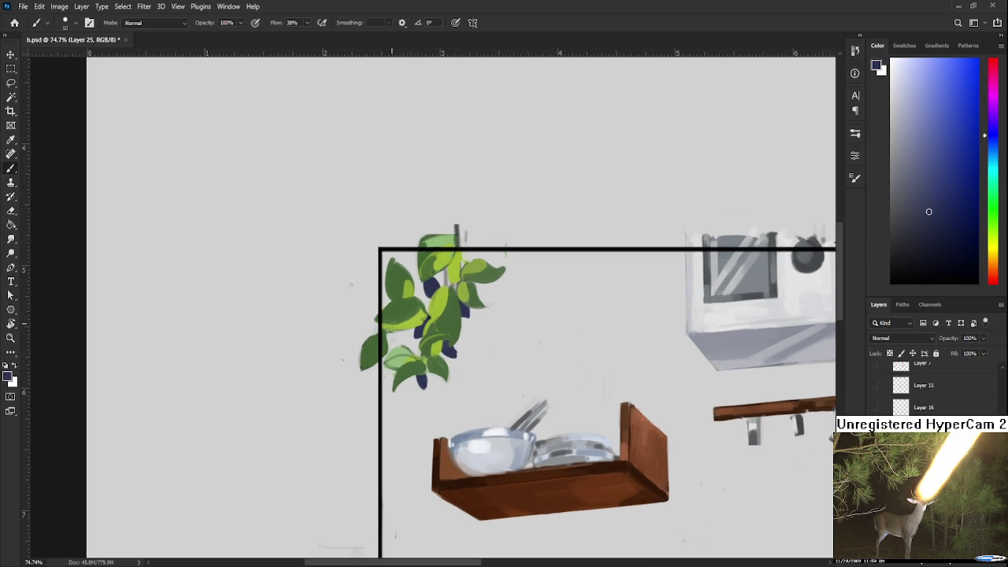
drag(391, 334, 387, 344)
scroll(406, 316, up, 3)
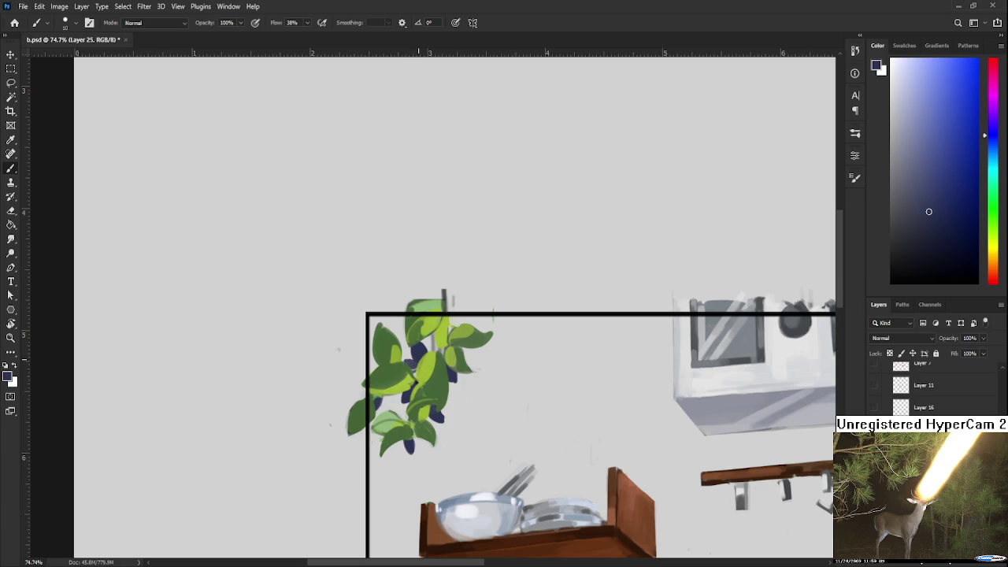
scroll(415, 384, down, 3)
scroll(425, 370, down, 2)
drag(477, 386, 449, 341)
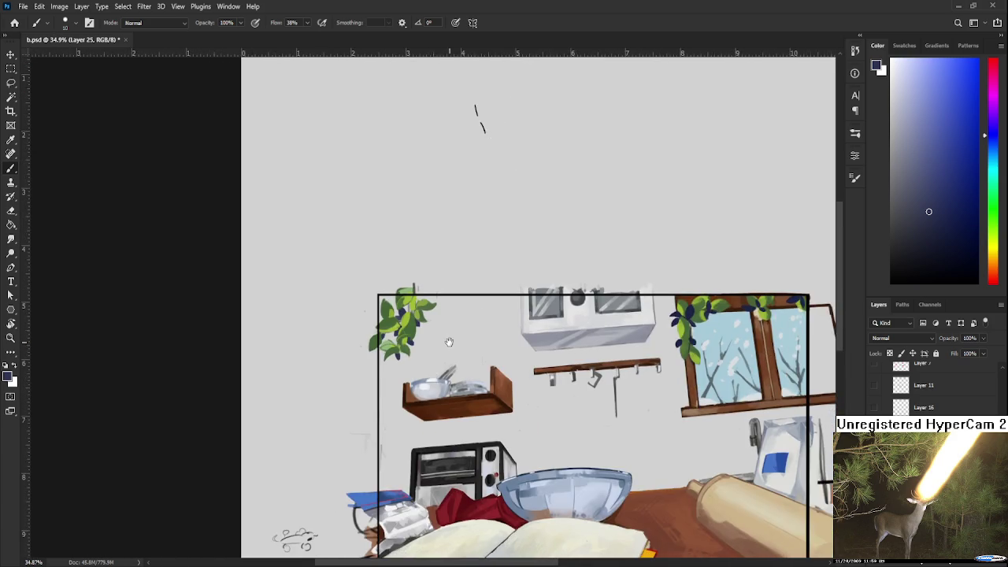
Turn on the beige wall colour layer behind the kitchen objects.
scroll(449, 341, up, 2)
scroll(425, 329, up, 1)
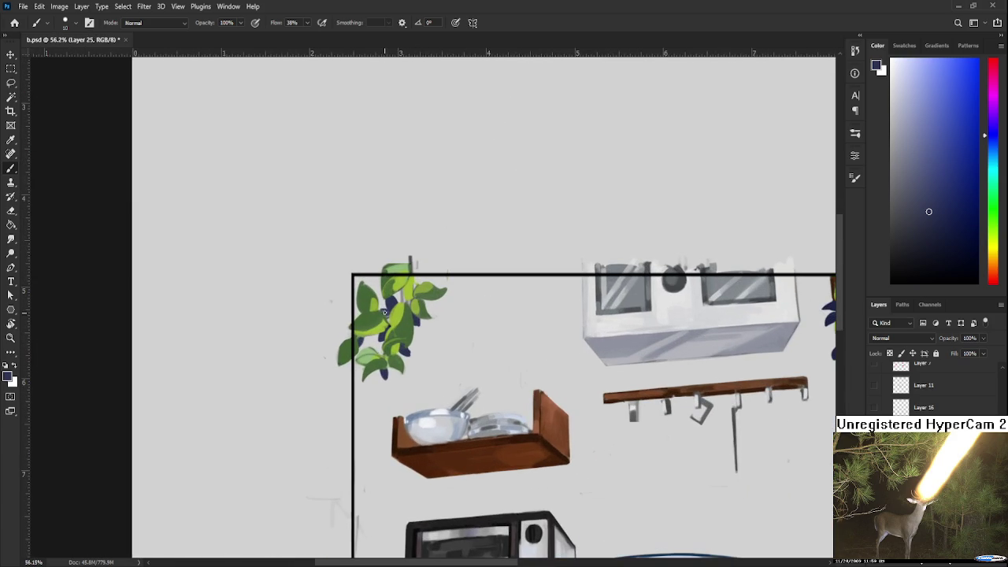
scroll(516, 321, down, 3)
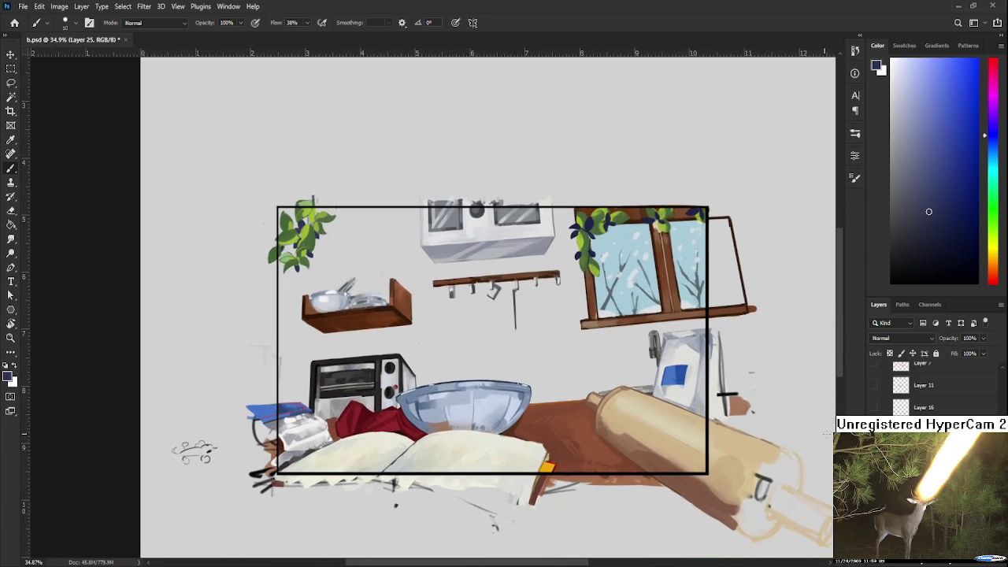
scroll(488, 315, down, 2)
scroll(929, 386, down, 2)
click(873, 379)
drag(714, 222, 754, 309)
Show Layers 14, 16 and 17 so the open book gains handwritten text and a food picture.
scroll(929, 386, down, 1)
scroll(929, 386, down, 1)
scroll(905, 386, down, 1)
click(874, 397)
scroll(874, 398, up, 1)
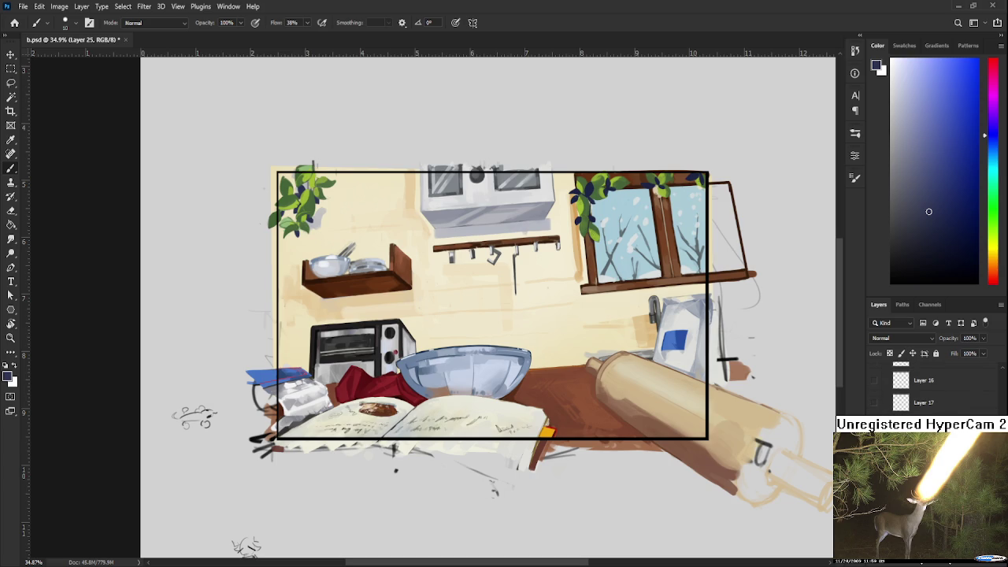
click(874, 402)
click(873, 380)
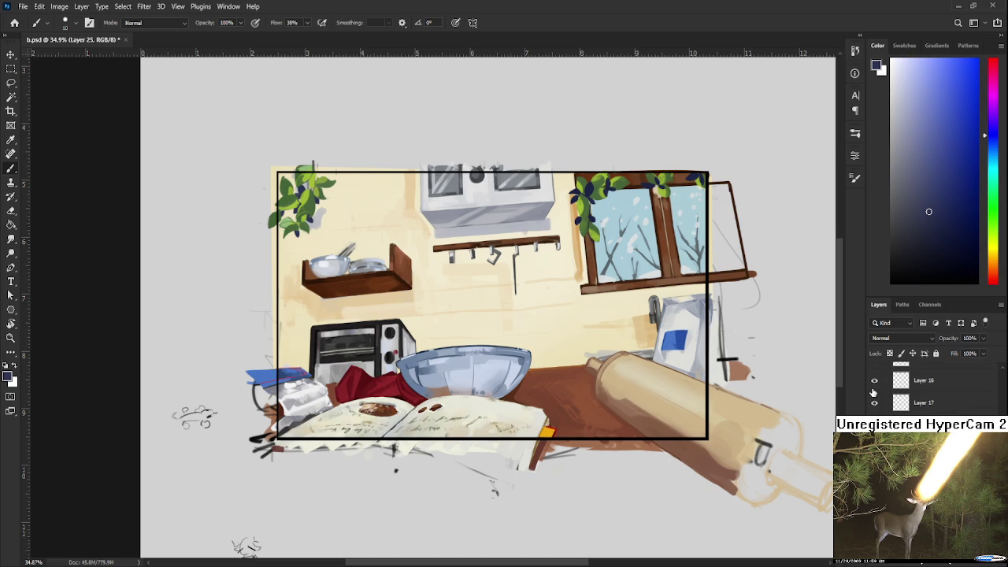
scroll(875, 393, up, 1)
scroll(475, 251, down, 2)
scroll(475, 251, down, 1)
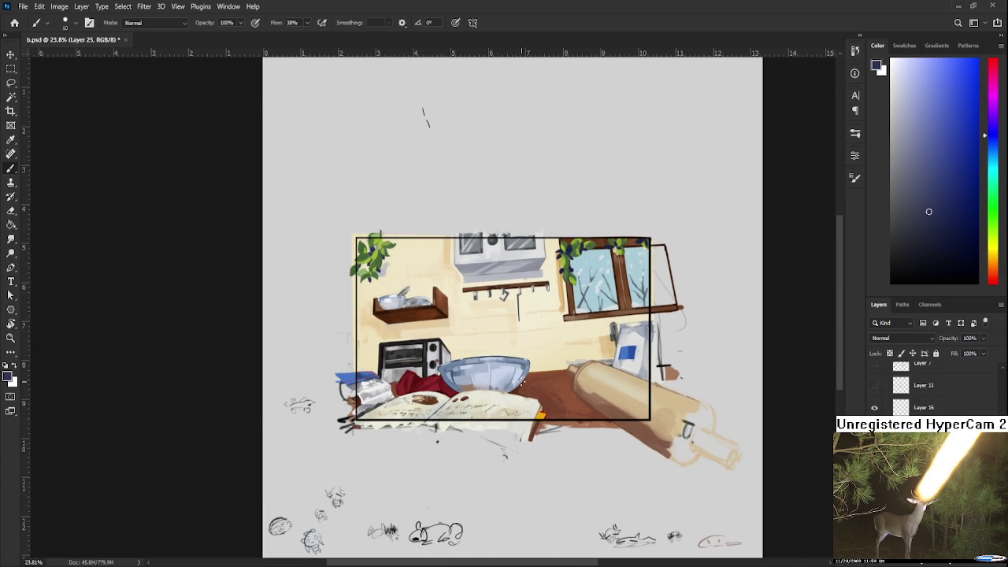
scroll(476, 251, up, 2)
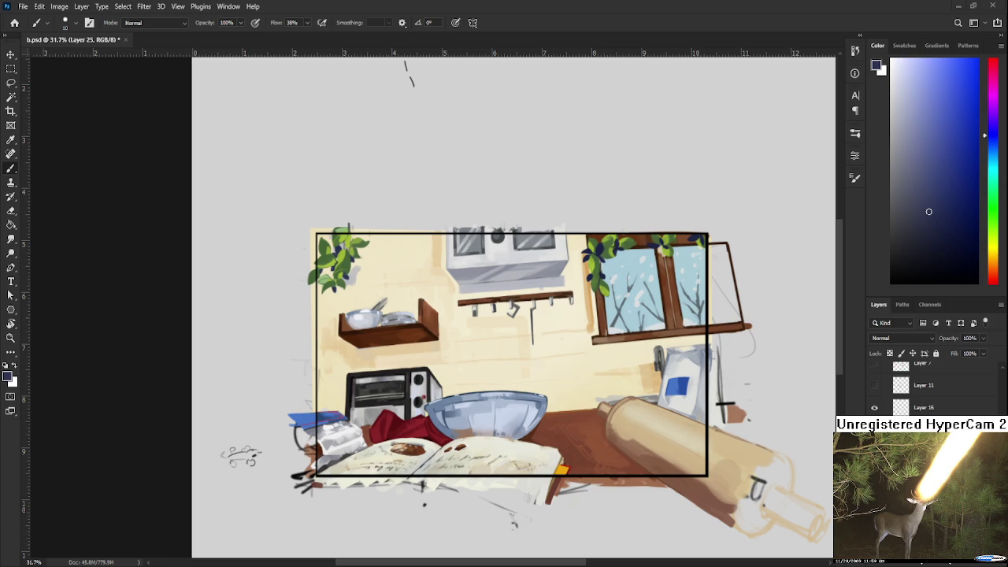
click(15, 22)
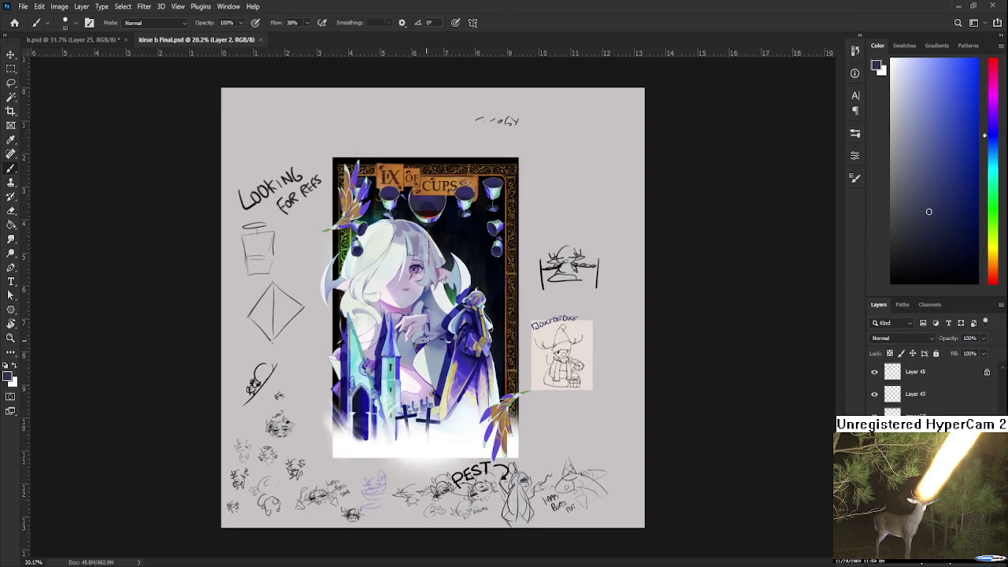
scroll(426, 340, up, 5)
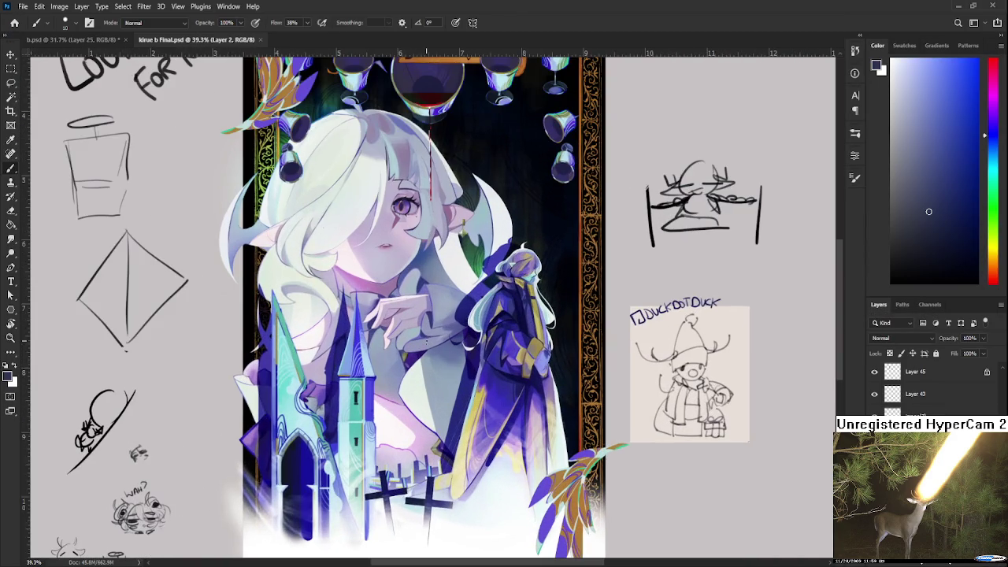
mouse_move(426, 340)
mouse_down()
mouse_move(428, 385)
mouse_move(431, 315)
mouse_up()
scroll(433, 318, down, 1)
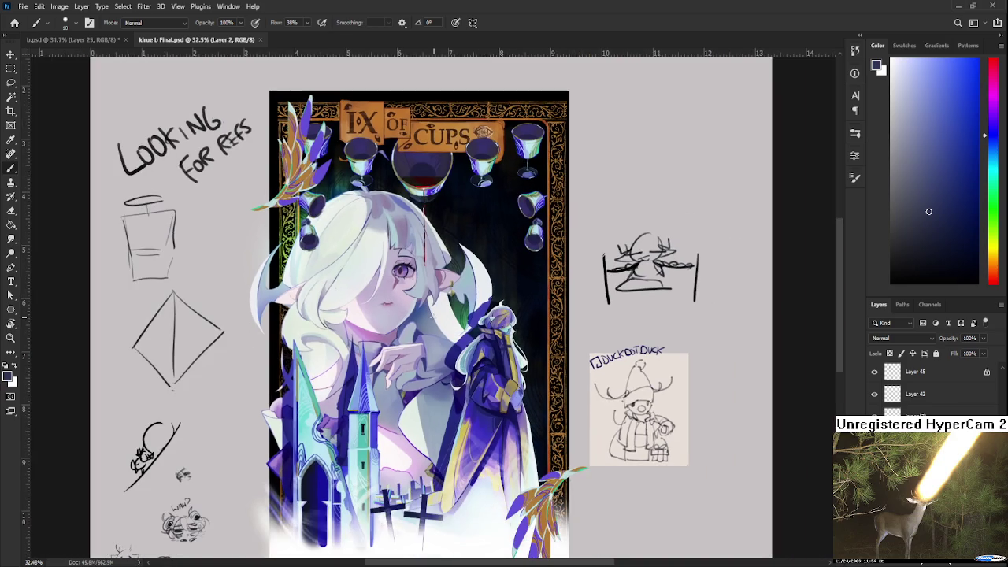
mouse_move(441, 335)
mouse_down()
mouse_move(462, 261)
mouse_move(460, 316)
mouse_up()
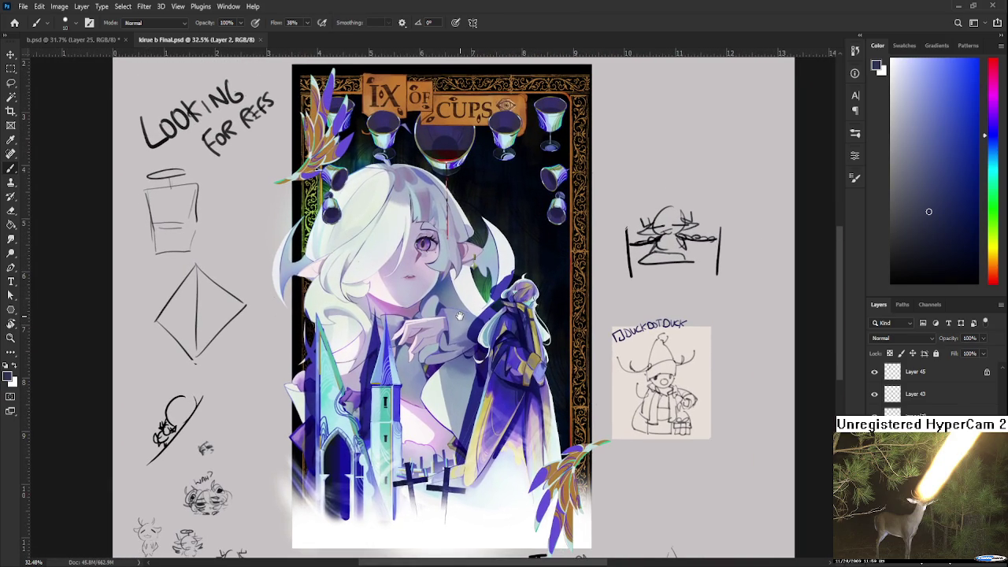
drag(460, 316, 464, 359)
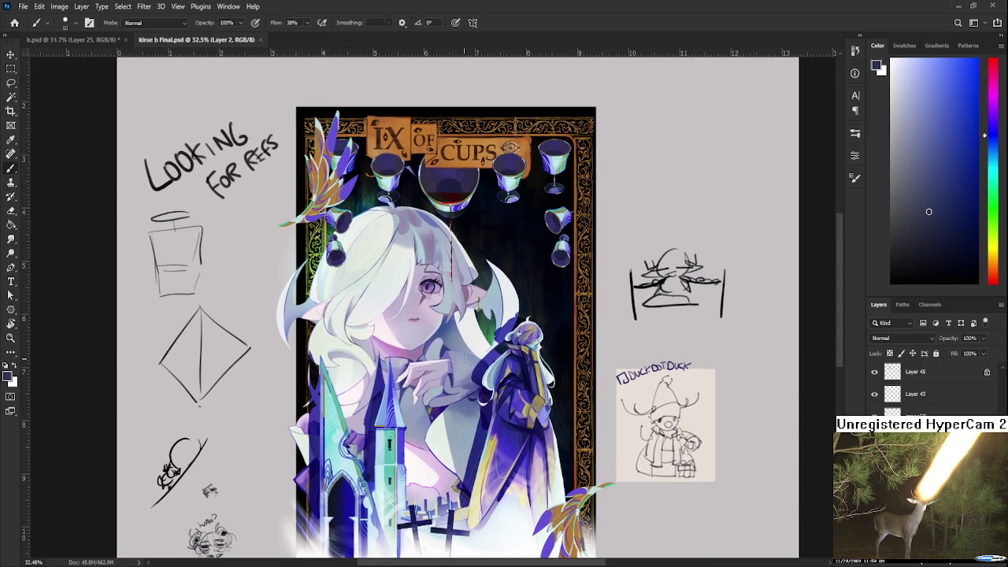
scroll(465, 359, down, 2)
scroll(465, 367, down, 2)
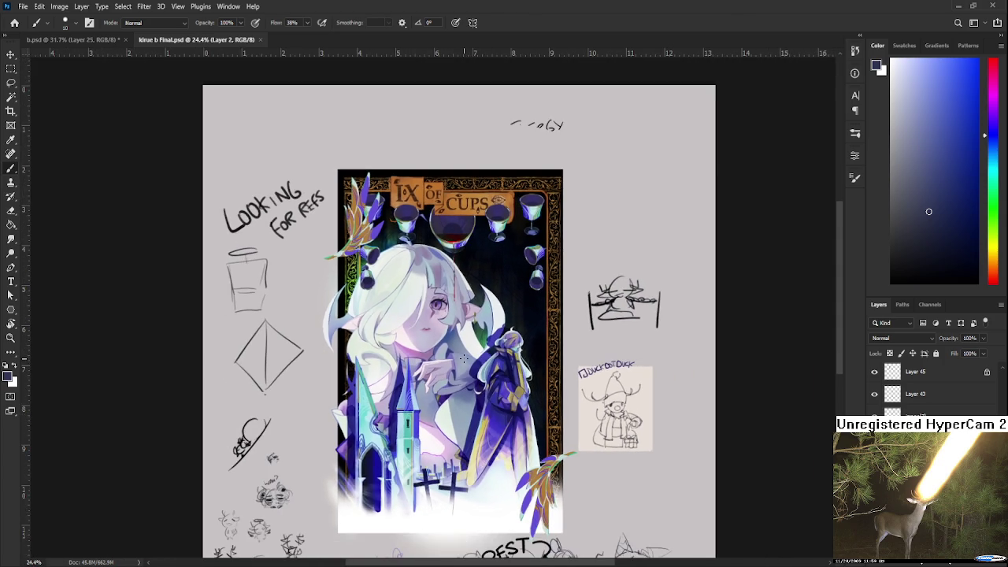
mouse_move(475, 403)
mouse_down()
mouse_move(490, 227)
mouse_move(481, 367)
mouse_up()
scroll(480, 366, up, 1)
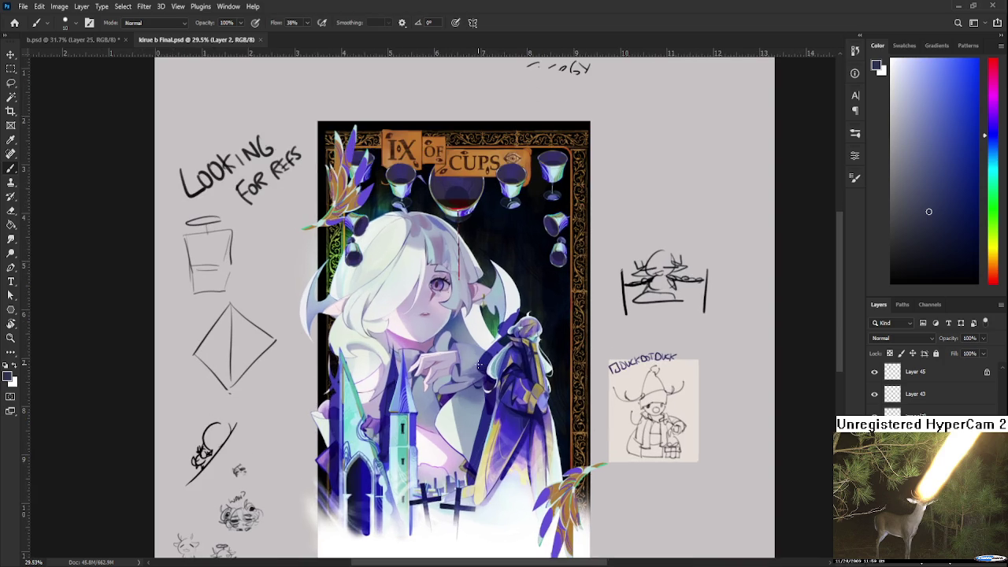
scroll(480, 364, up, 1)
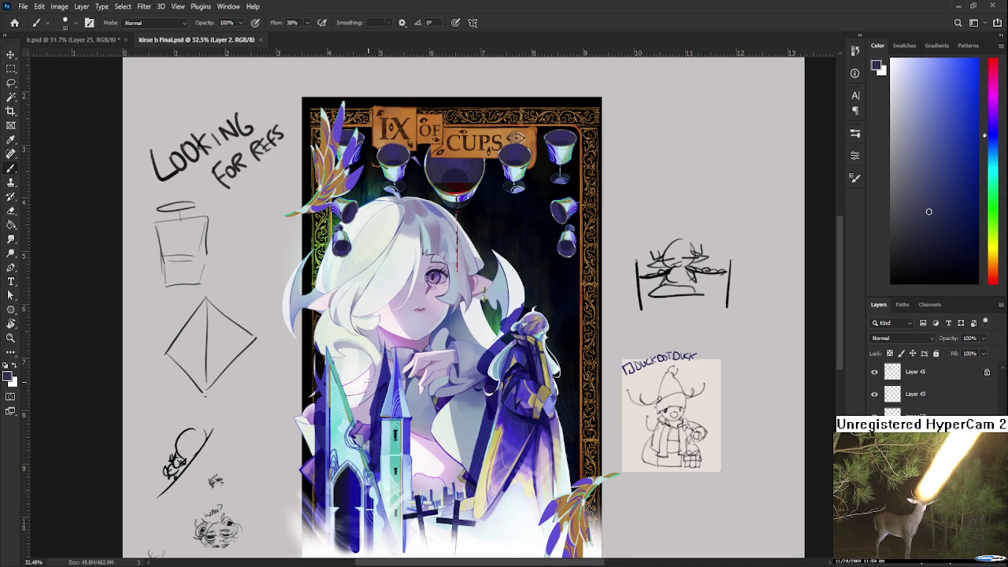
scroll(383, 371, up, 1)
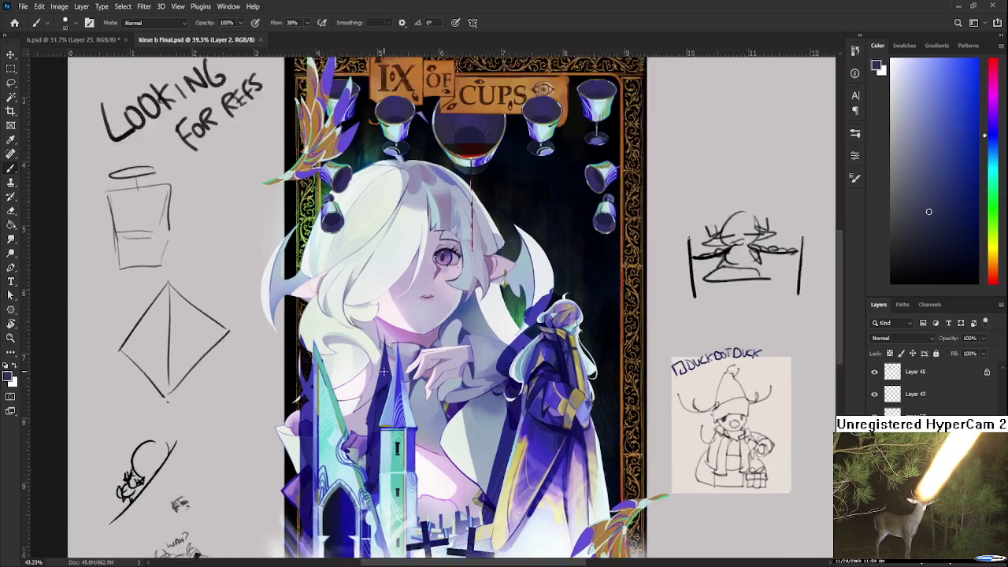
scroll(383, 362, up, 1)
scroll(384, 354, up, 2)
scroll(384, 347, up, 1)
scroll(384, 346, down, 2)
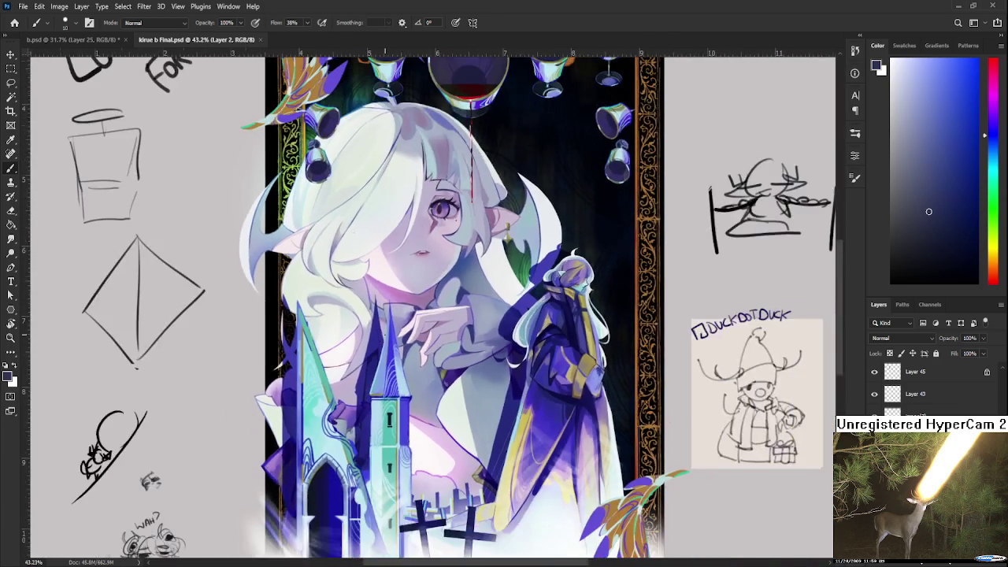
scroll(384, 346, down, 2)
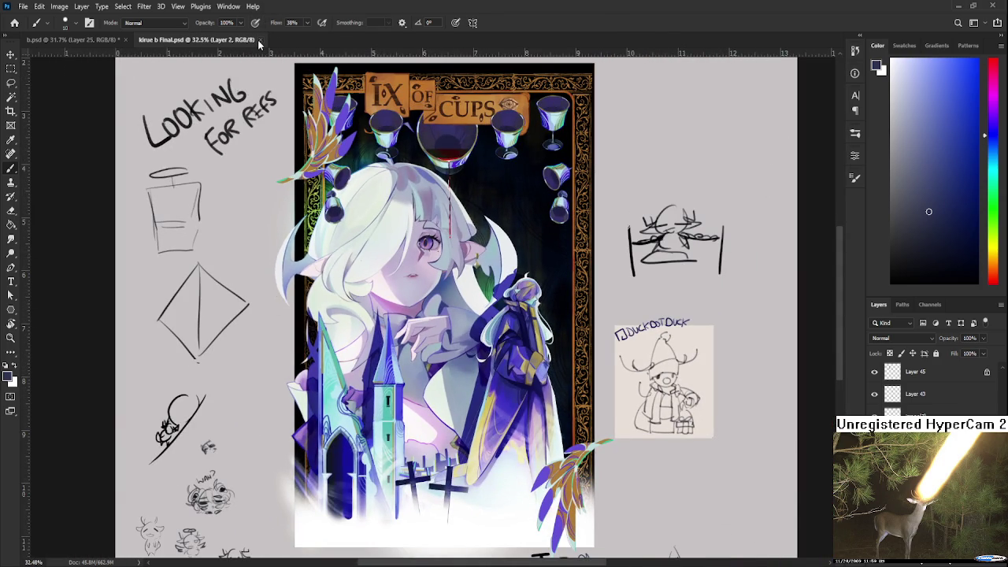
click(258, 39)
scroll(455, 226, down, 2)
scroll(455, 226, up, 1)
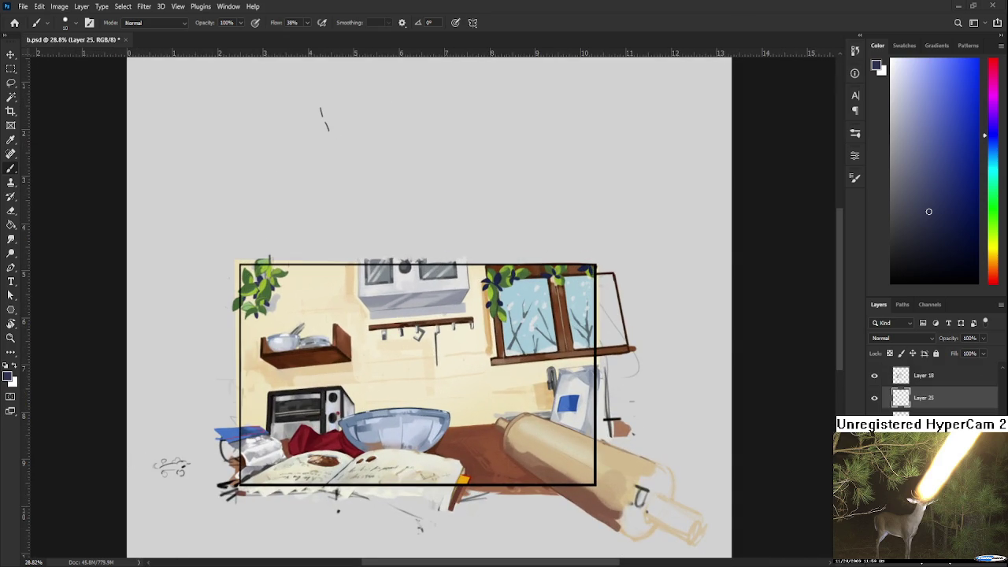
scroll(415, 324, up, 1)
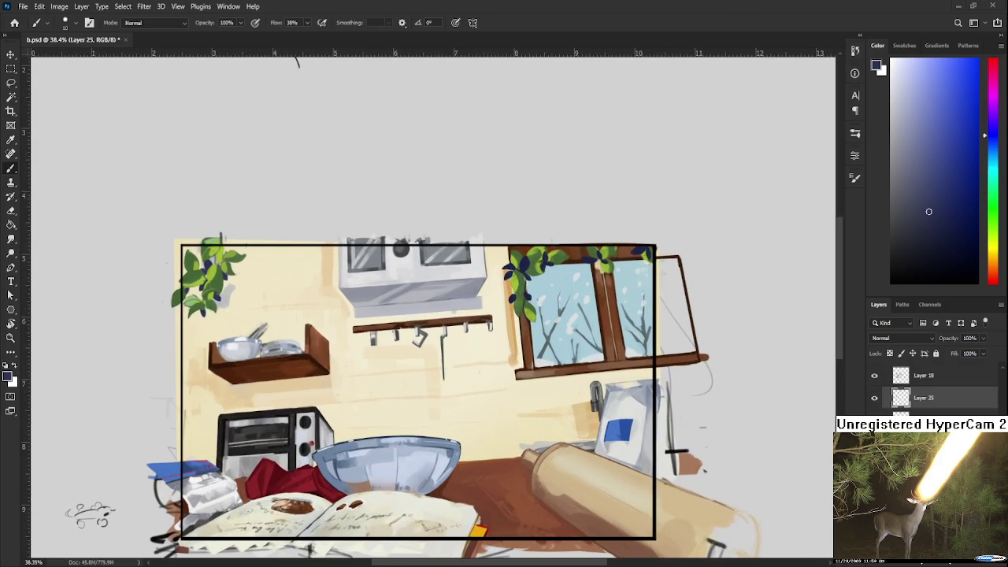
scroll(572, 339, up, 1)
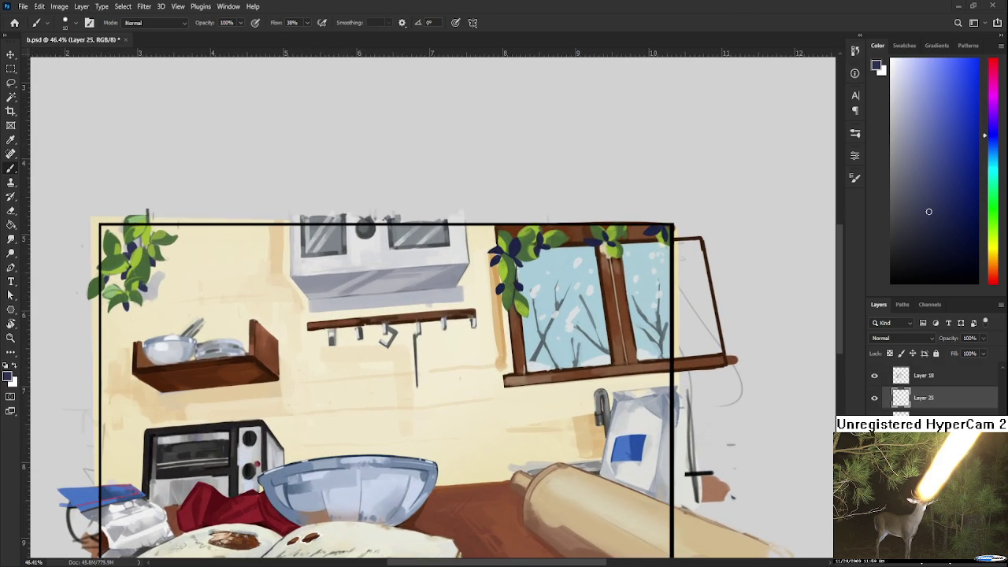
click(873, 407)
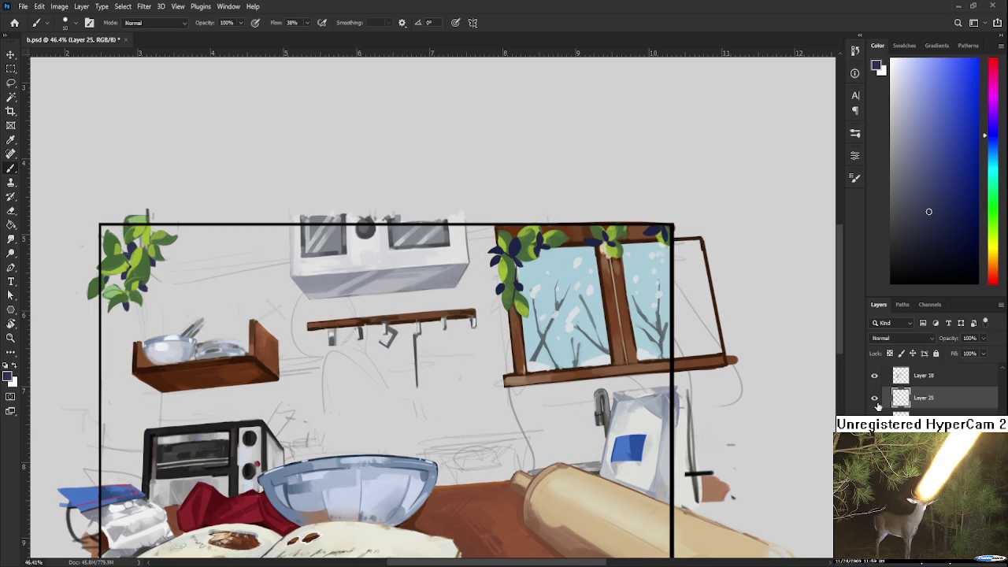
scroll(876, 406, up, 1)
scroll(879, 395, down, 2)
scroll(879, 395, down, 1)
scroll(880, 395, down, 1)
scroll(879, 395, down, 2)
scroll(880, 395, down, 2)
scroll(879, 395, down, 1)
scroll(879, 395, down, 1)
scroll(879, 395, down, 2)
scroll(879, 395, up, 3)
scroll(880, 395, up, 2)
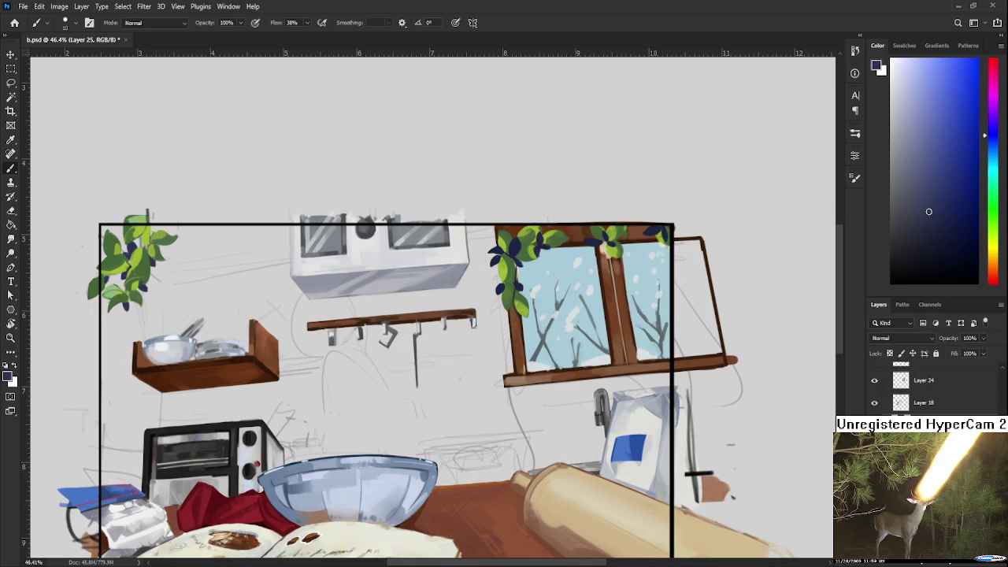
click(874, 366)
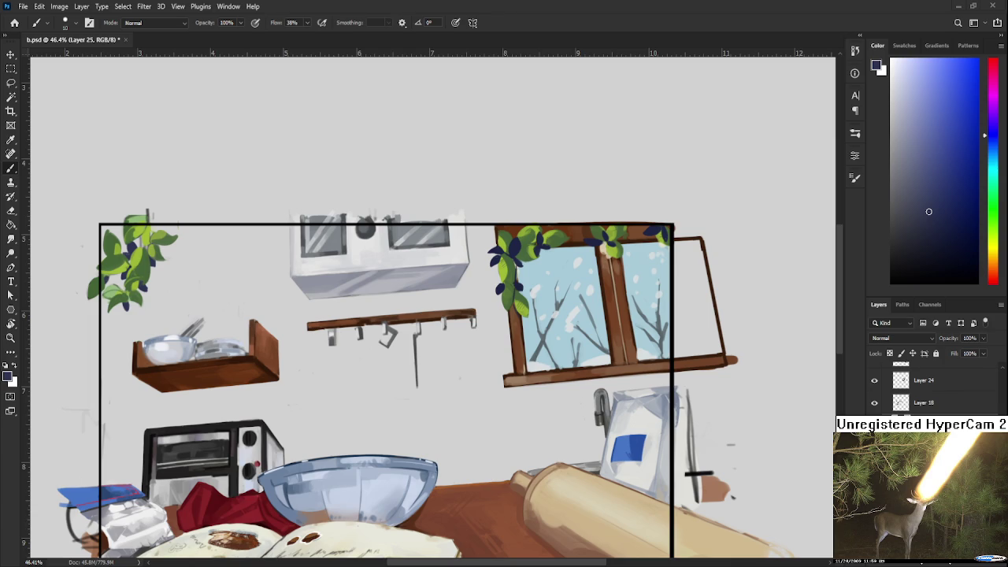
scroll(438, 382, down, 2)
scroll(439, 382, down, 1)
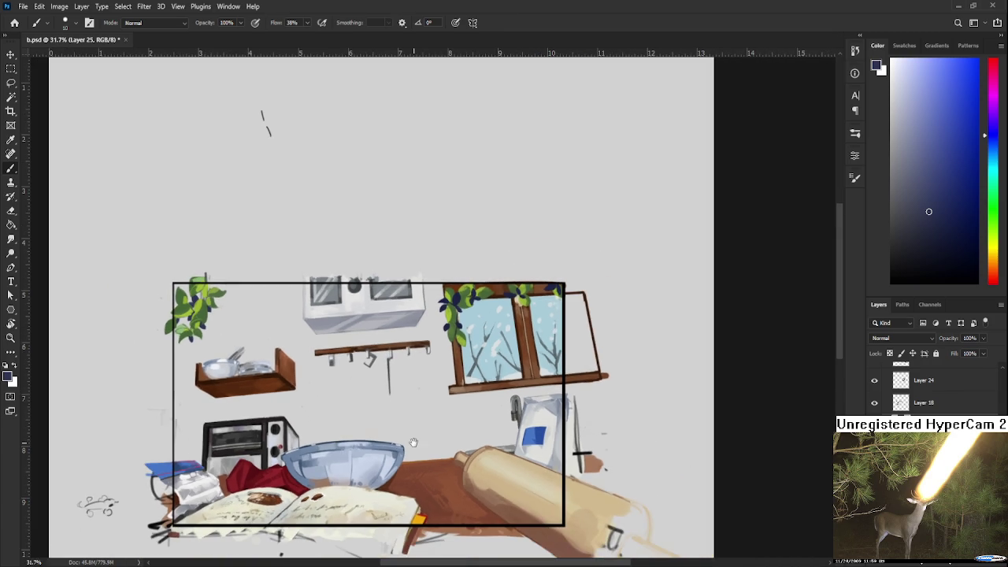
scroll(439, 382, down, 1)
scroll(439, 381, up, 2)
mouse_move(251, 103)
mouse_down()
mouse_move(157, 108)
mouse_move(205, 113)
mouse_up()
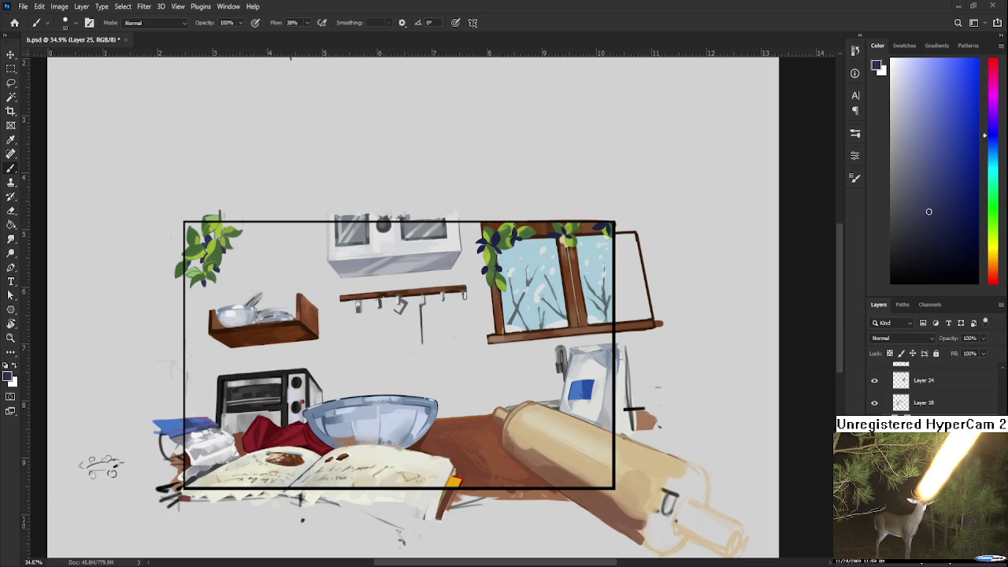
Reopen Raid.psd from the recent files on the Home screen.
click(14, 22)
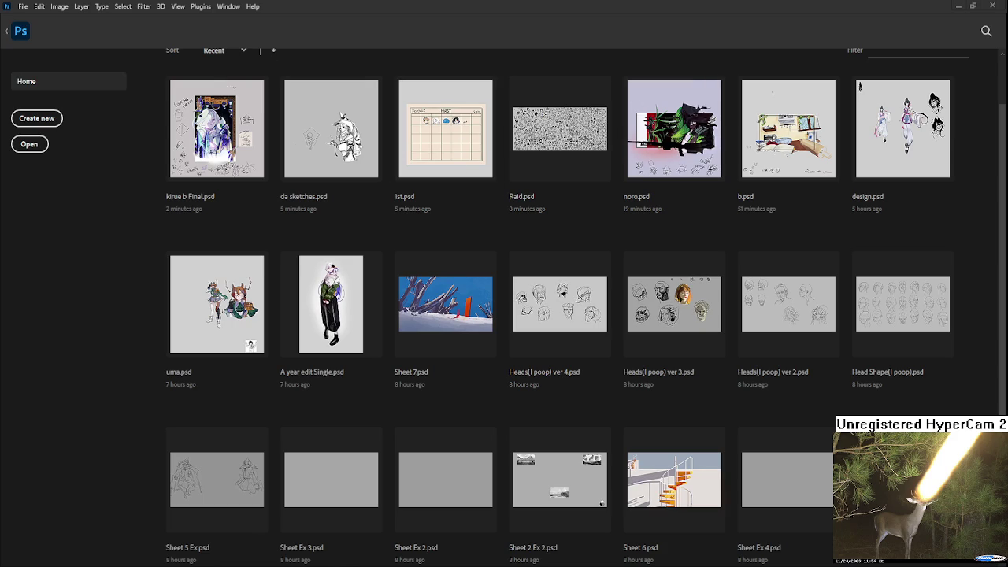
click(544, 140)
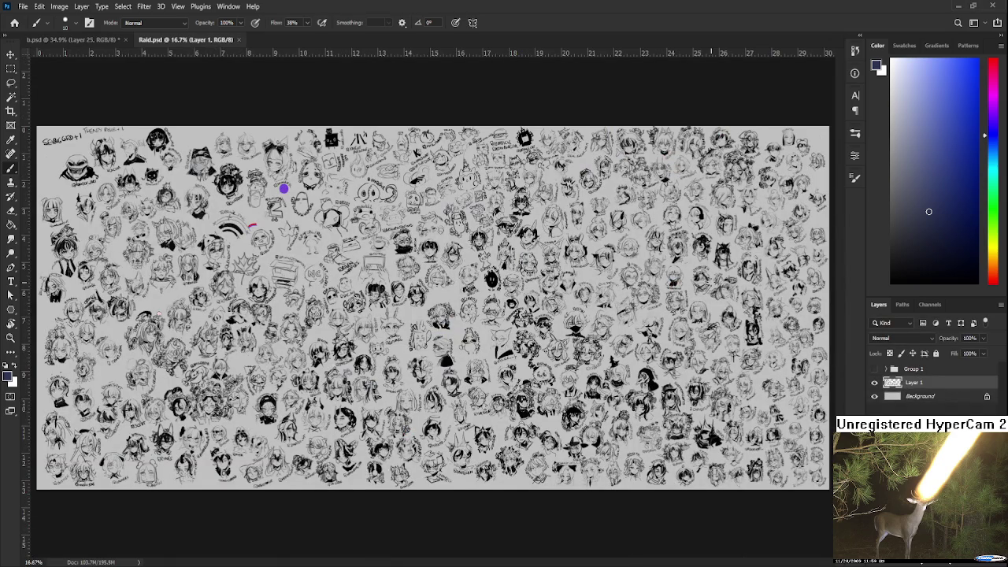
scroll(436, 361, up, 2)
scroll(435, 360, up, 2)
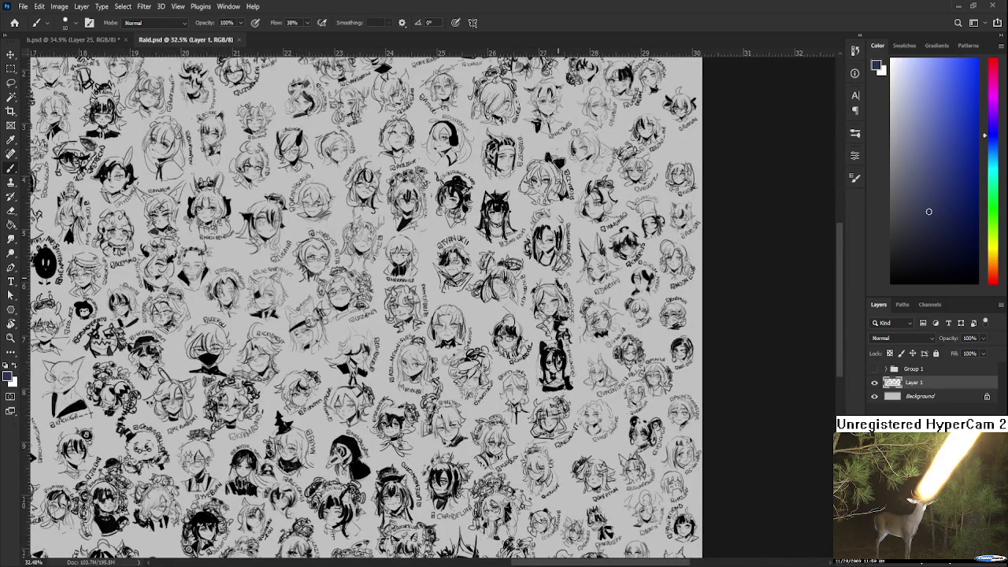
scroll(703, 403, up, 1)
scroll(703, 403, up, 2)
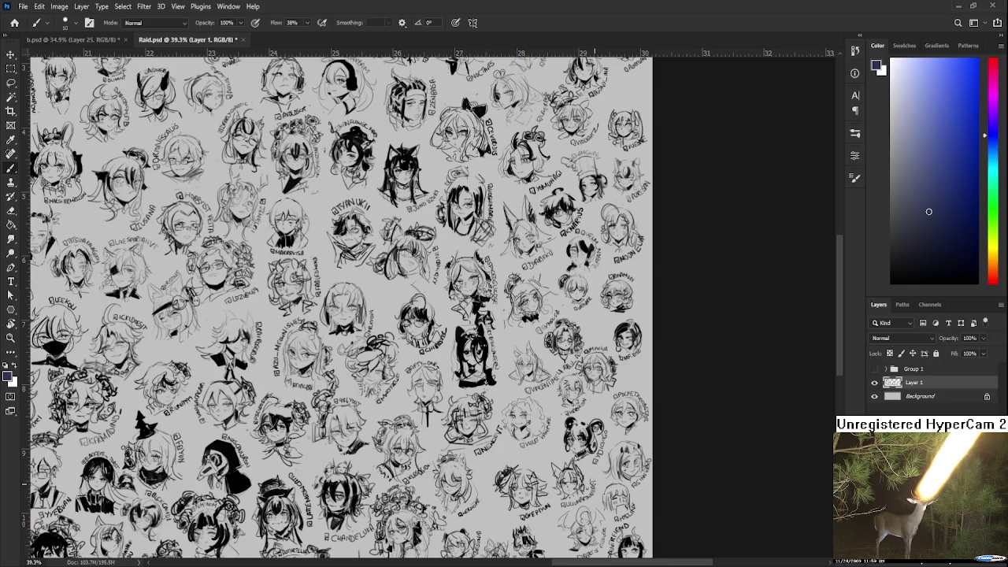
scroll(587, 432, up, 2)
scroll(587, 431, up, 2)
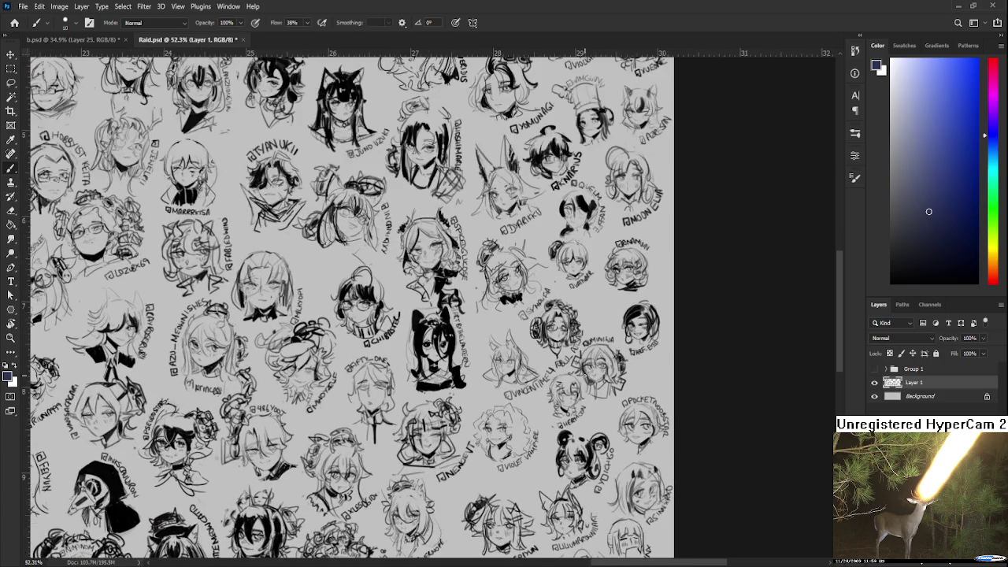
scroll(587, 431, up, 2)
drag(586, 447, 598, 301)
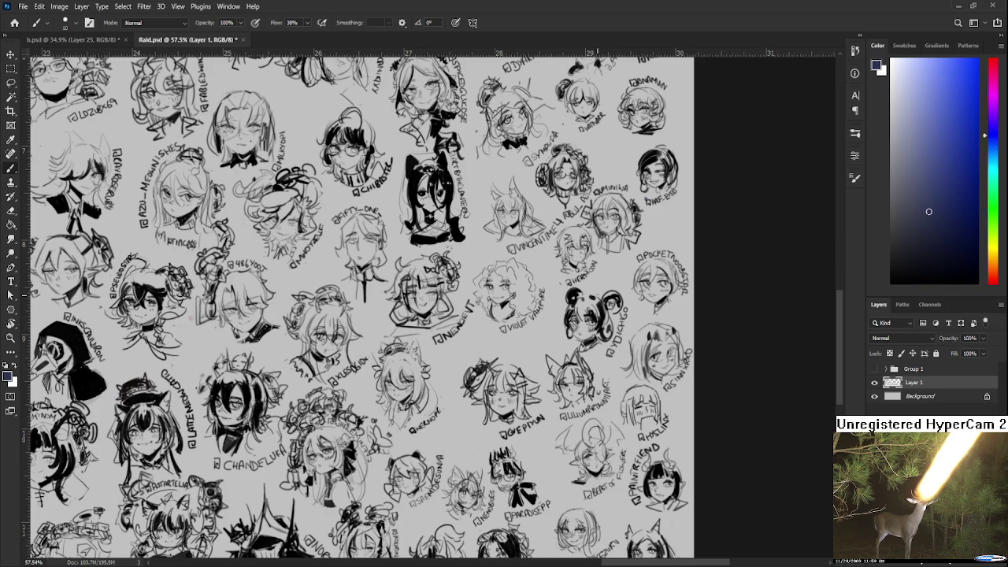
scroll(567, 291, down, 1)
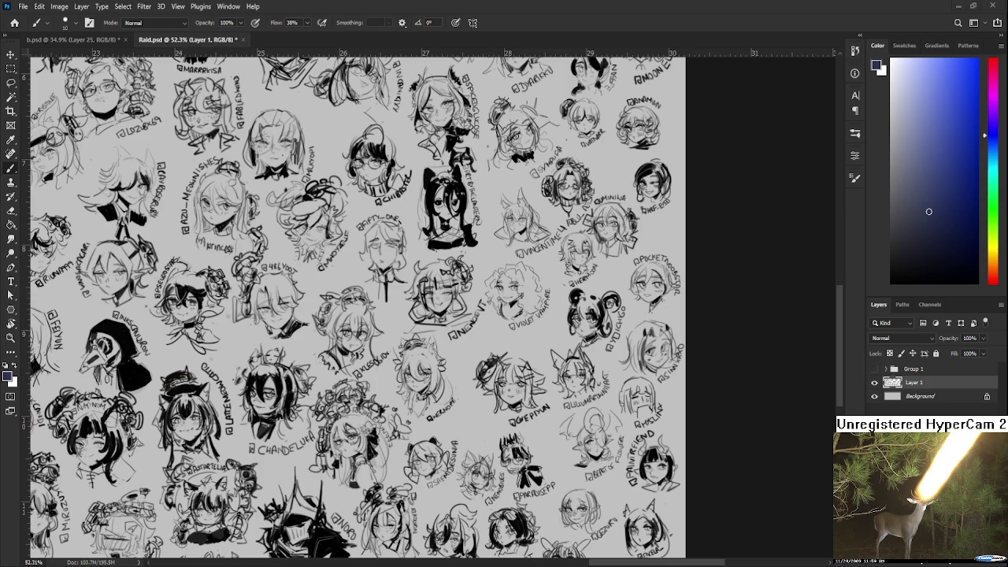
scroll(354, 307, down, 3)
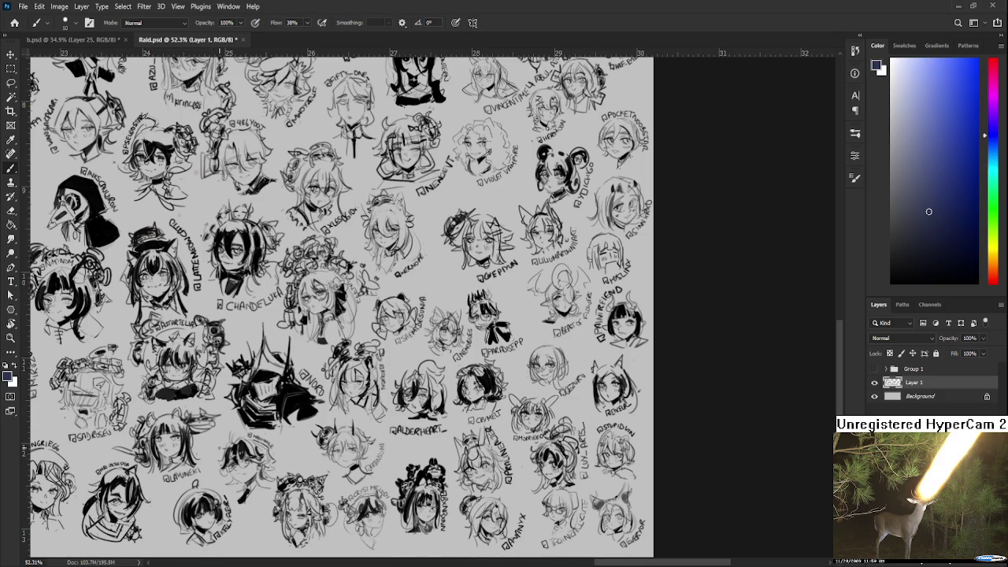
scroll(24, 449, down, 2)
scroll(320, 503, up, 2)
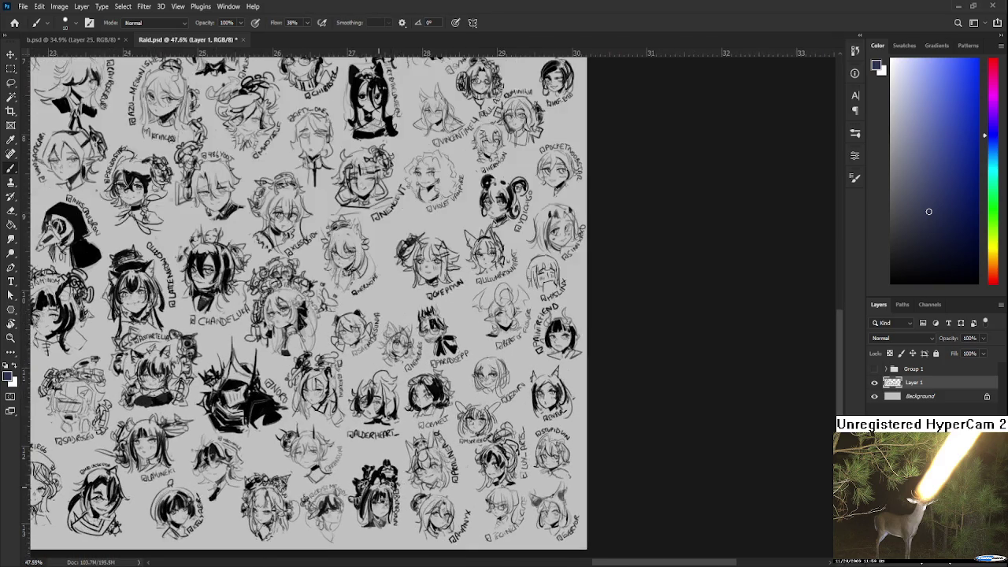
drag(187, 396, 368, 357)
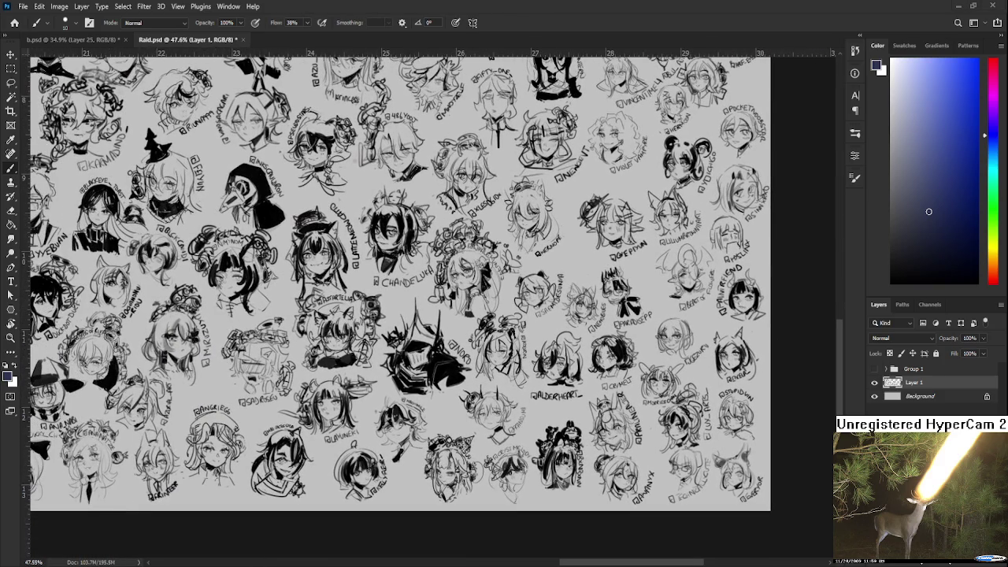
drag(298, 408, 483, 422)
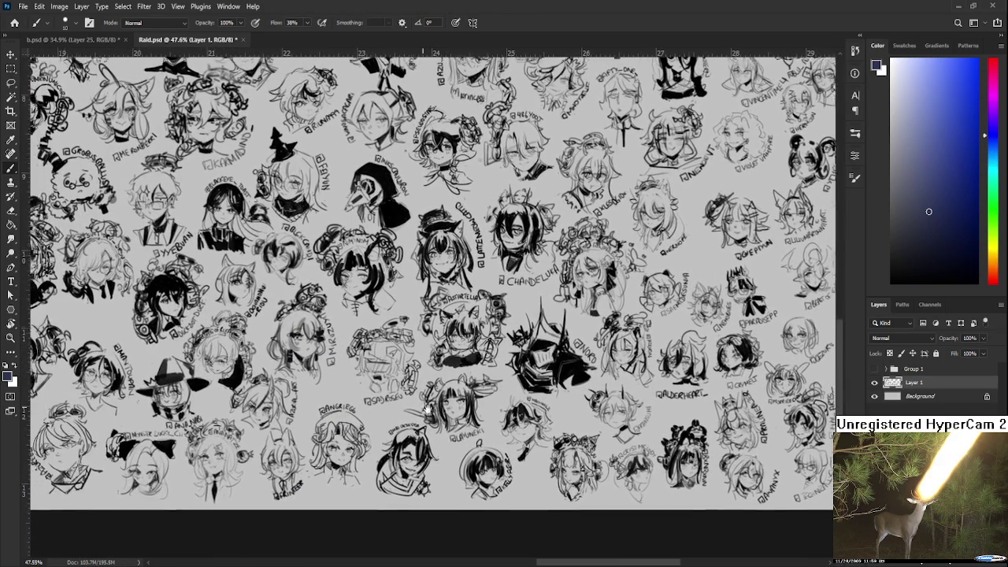
scroll(417, 433, up, 2)
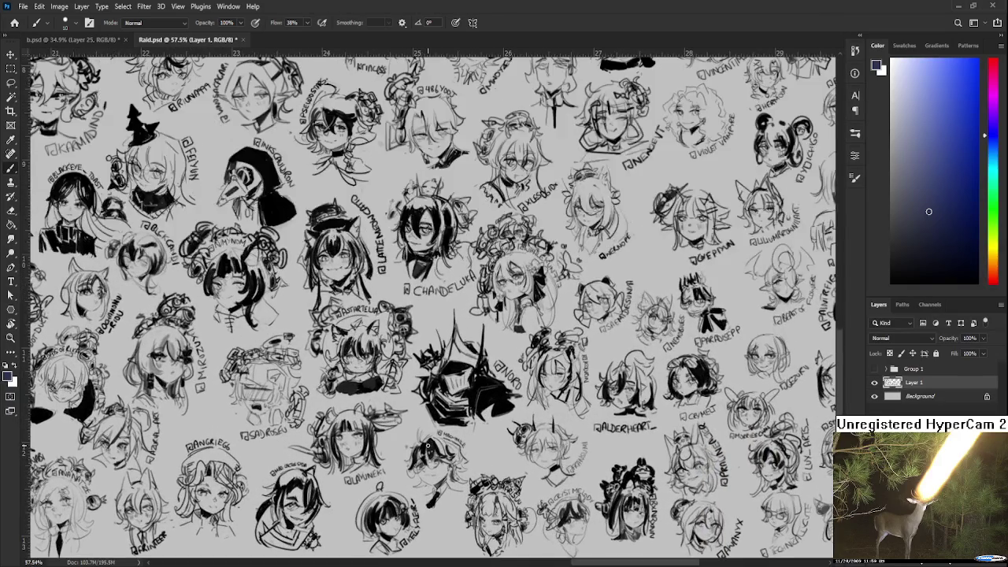
mouse_move(418, 434)
mouse_down()
mouse_move(252, 489)
mouse_move(528, 360)
mouse_move(446, 508)
mouse_up()
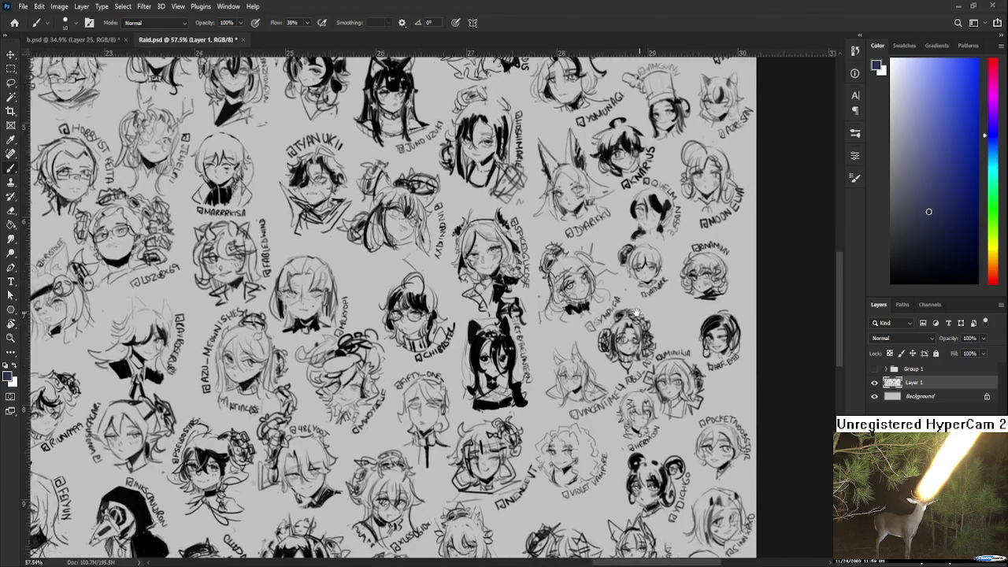
drag(446, 508, 607, 321)
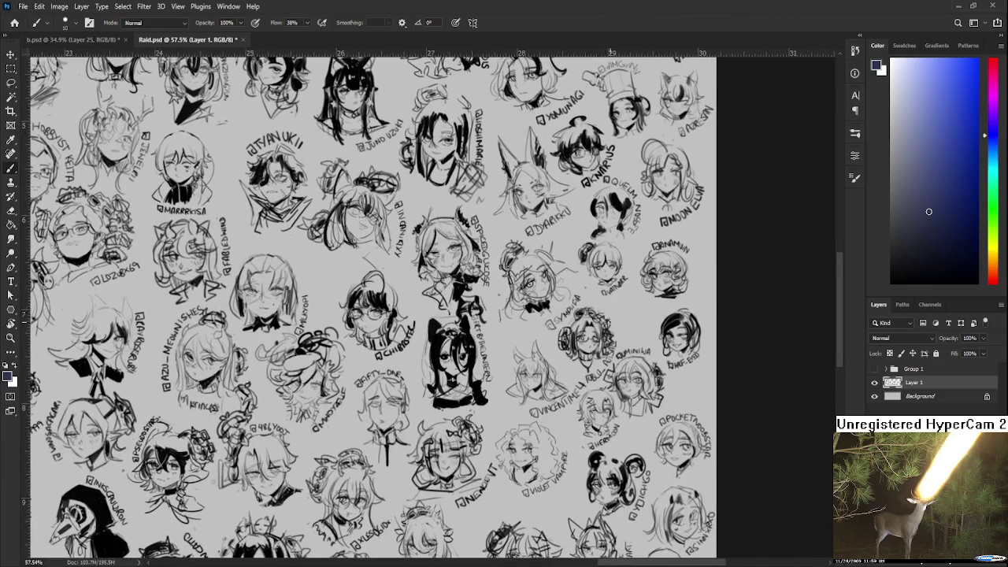
scroll(607, 322, up, 5)
scroll(607, 321, up, 2)
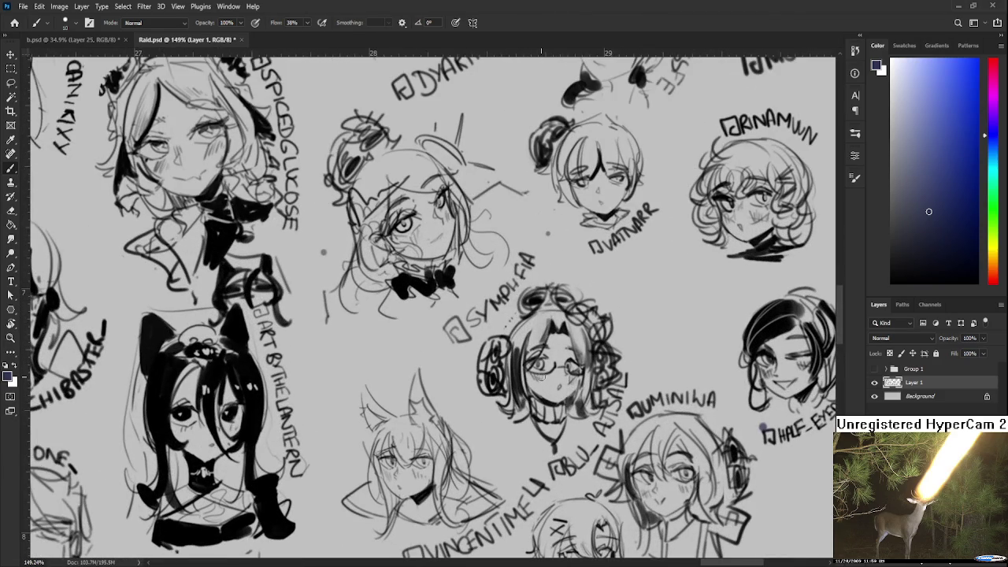
Rotate the Raid.psd view for drawing and set the colour to black.
key(r)
drag(542, 376, 354, 350)
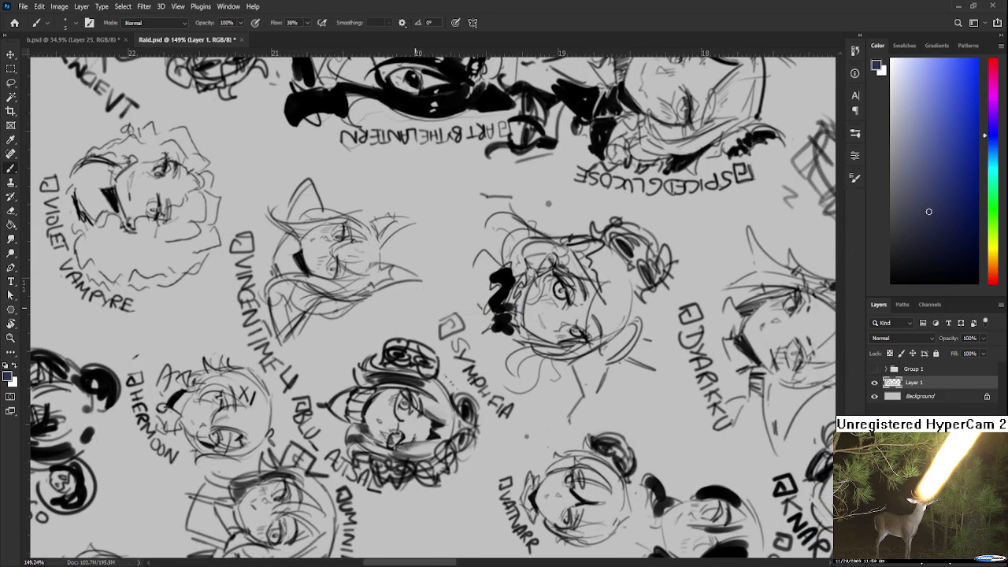
key(d)
drag(390, 371, 368, 353)
Draw small 'zzz' marks above the sleeping chibi head.
drag(359, 315, 332, 365)
key(ctrl+z)
mouse_move(353, 316)
mouse_down()
mouse_move(328, 363)
mouse_move(335, 326)
mouse_move(317, 370)
mouse_up()
key(ctrl+z)
key(ctrl+z)
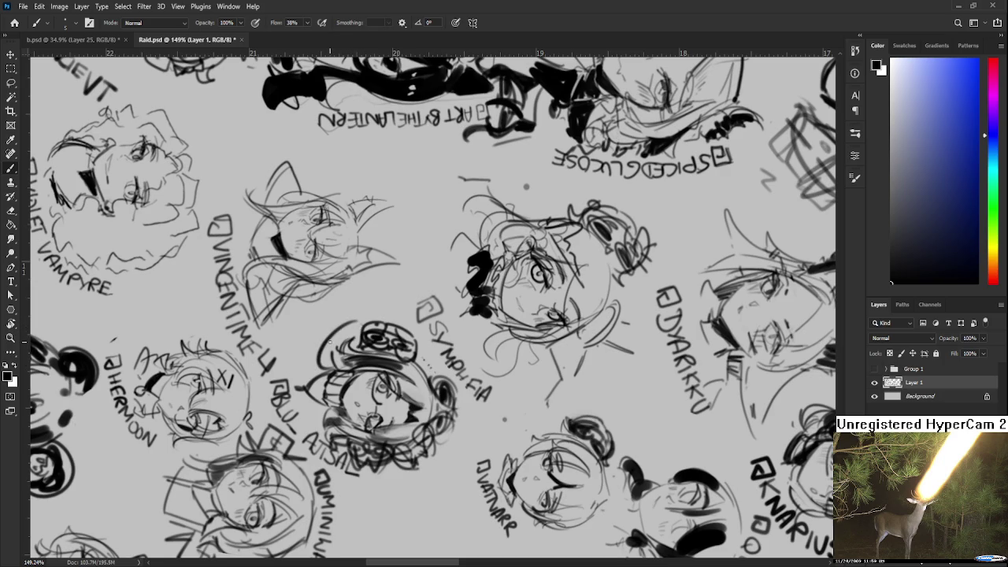
key(ctrl+z)
drag(329, 345, 319, 364)
mouse_move(349, 309)
mouse_down()
mouse_move(359, 320)
mouse_move(376, 308)
mouse_up()
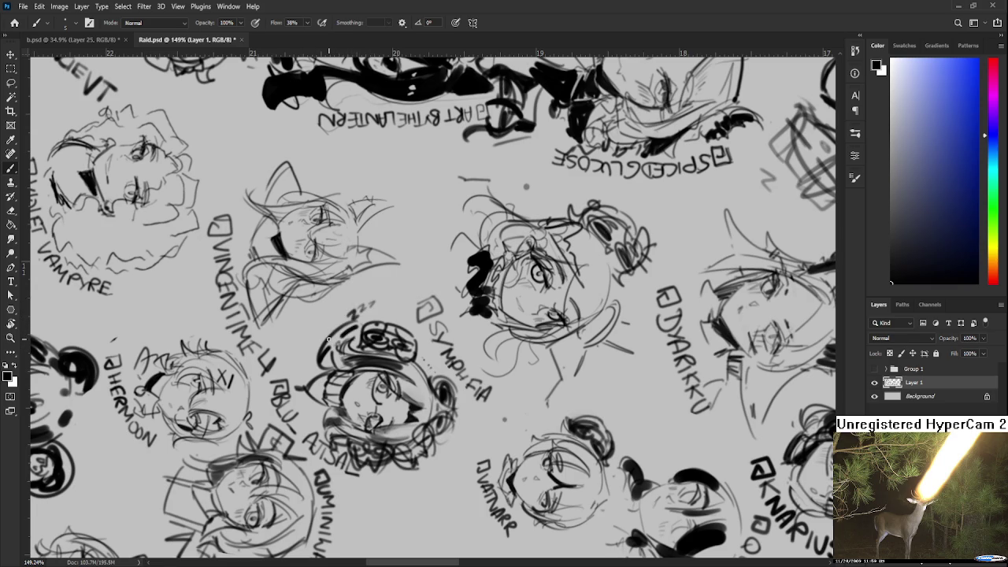
Darken the sleeping head's left and top-left outline with black strokes.
drag(327, 330, 319, 370)
key(ctrl+z)
drag(322, 334, 308, 374)
drag(324, 329, 366, 315)
key(ctrl+z)
drag(325, 329, 355, 320)
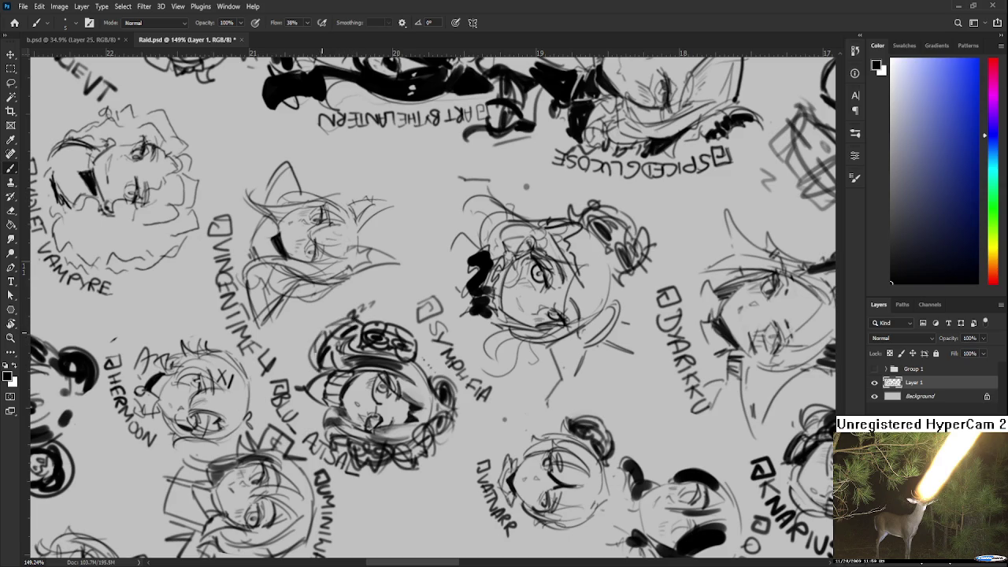
key(r)
mouse_move(325, 367)
mouse_down()
mouse_move(332, 406)
mouse_move(396, 443)
mouse_up()
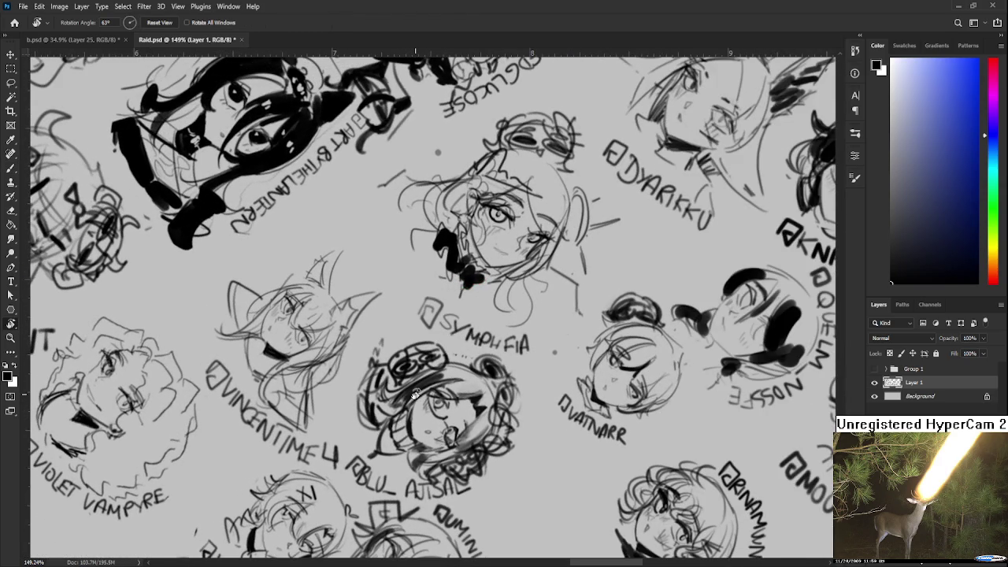
Zoom out, rotate the Raid.psd view back to level, and close it with Ctrl+W.
scroll(417, 400, down, 3)
scroll(416, 395, down, 2)
drag(415, 395, 526, 414)
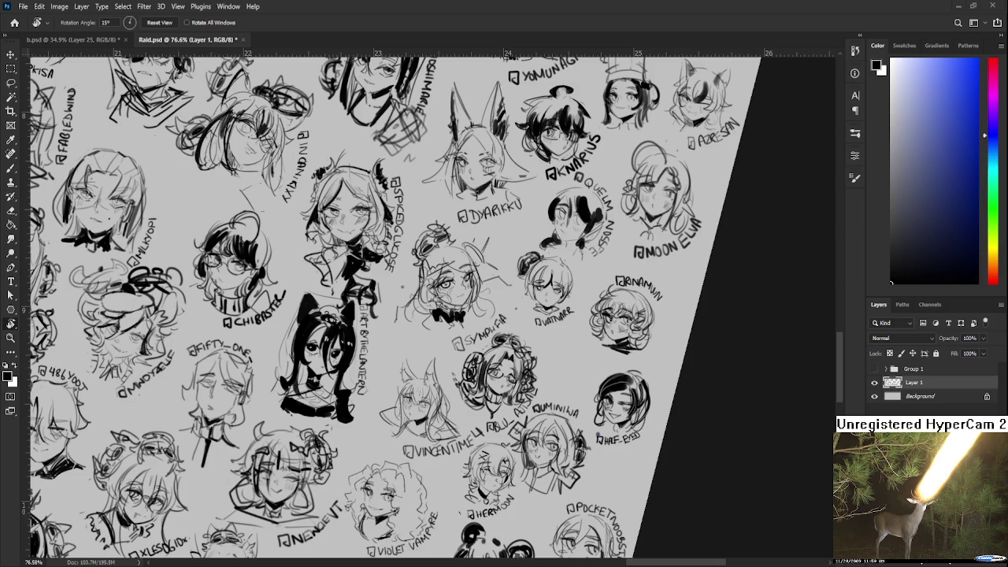
scroll(432, 307, down, 5)
drag(504, 236, 480, 228)
scroll(445, 425, down, 1)
scroll(445, 425, down, 1)
scroll(445, 425, down, 1)
scroll(445, 425, down, 1)
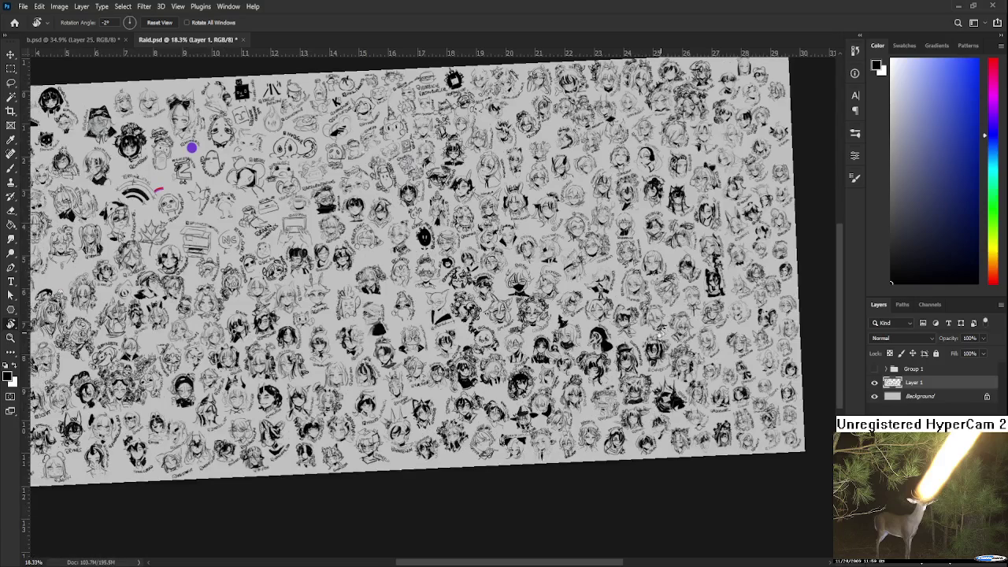
drag(659, 339, 646, 370)
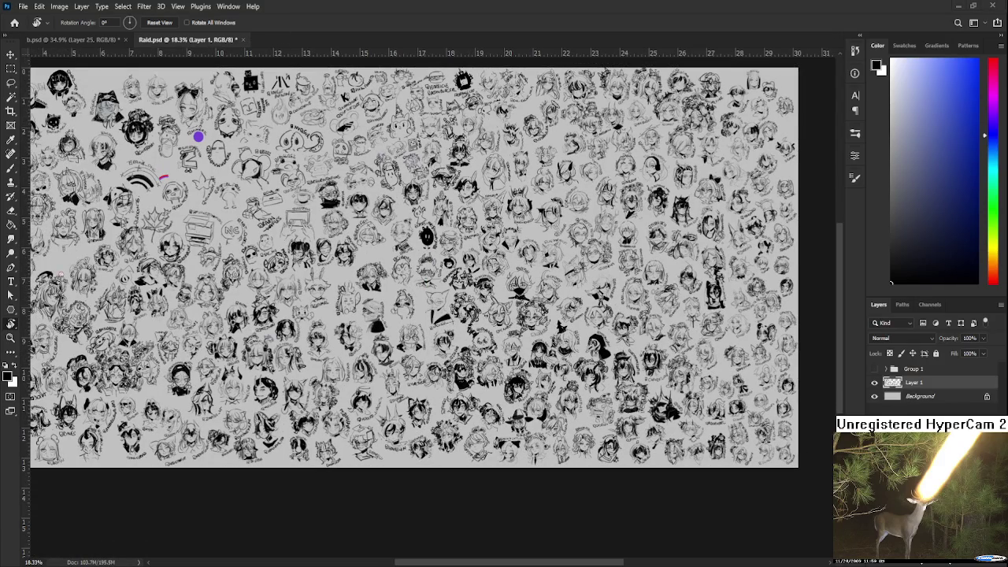
key(ctrl+w)
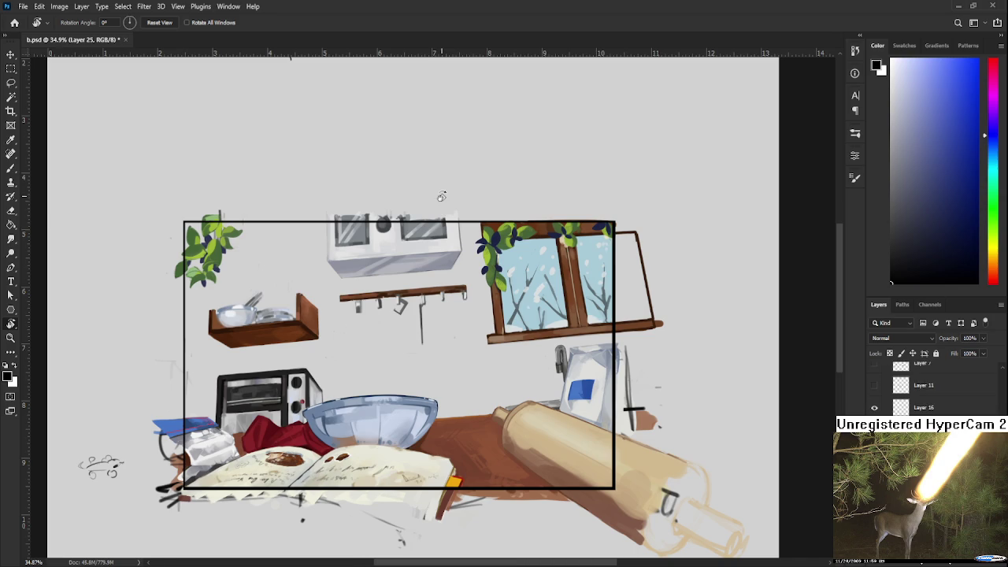
scroll(446, 368, up, 2)
mouse_move(447, 368)
mouse_down()
mouse_move(288, 401)
mouse_move(281, 341)
mouse_move(291, 393)
mouse_move(336, 393)
mouse_move(297, 376)
mouse_up()
scroll(358, 394, up, 1)
scroll(358, 393, up, 2)
scroll(933, 386, down, 1)
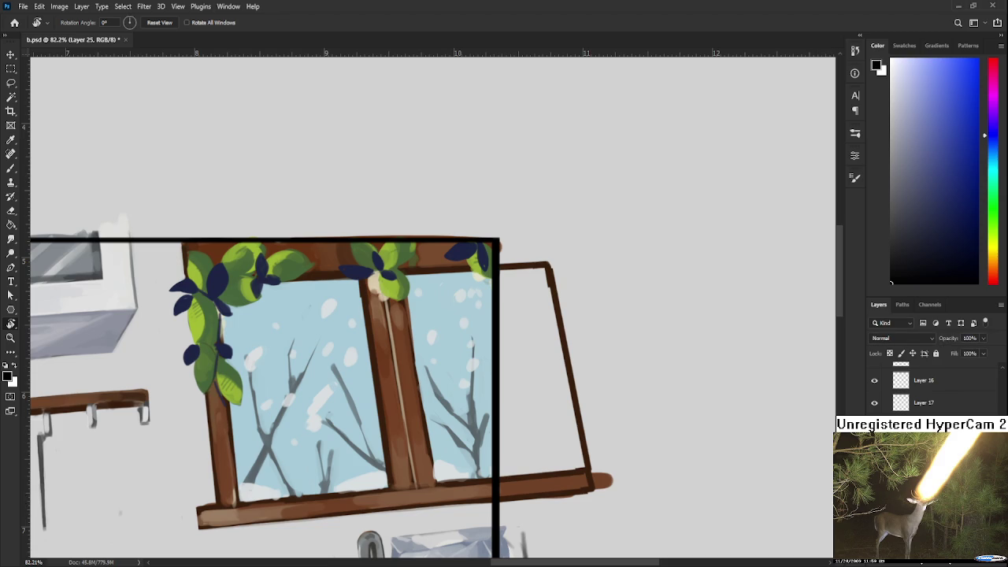
scroll(543, 437, down, 3)
scroll(929, 389, down, 1)
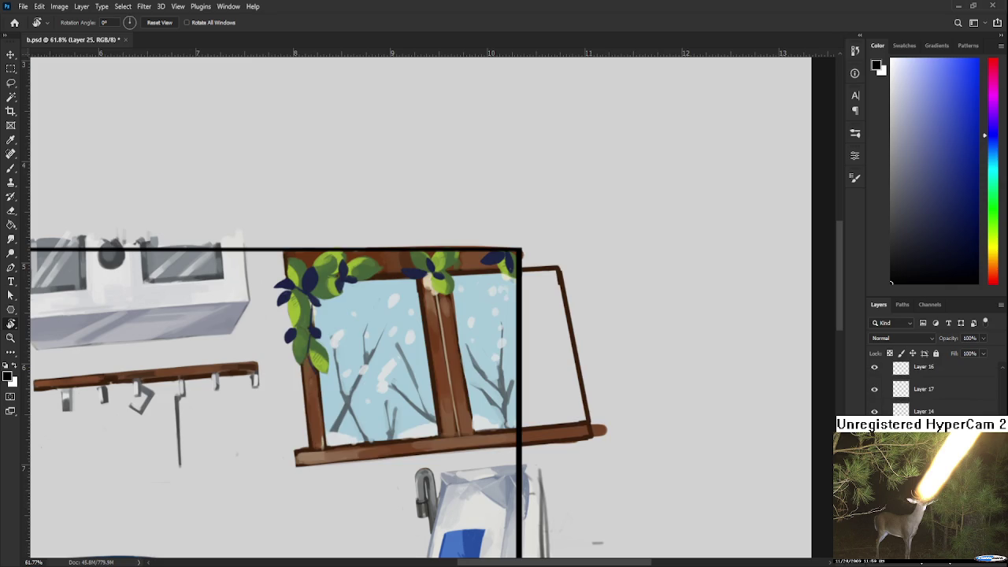
mouse_move(556, 400)
mouse_down()
mouse_move(409, 347)
mouse_move(414, 361)
mouse_up()
key(b)
Paint grey branches and light sky blue into the window's lower right pane.
alt+click(416, 346)
alt+click(391, 376)
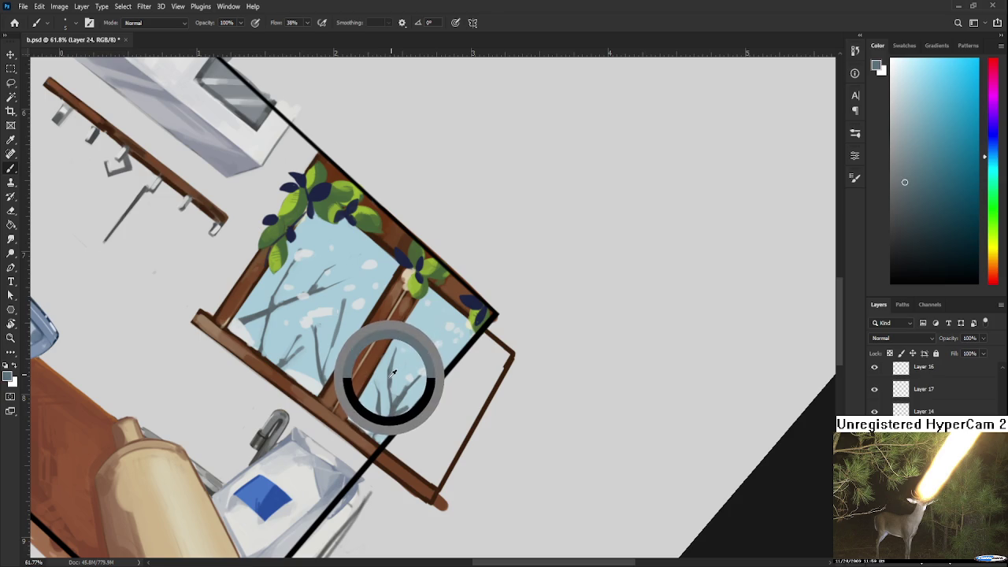
alt+click(389, 379)
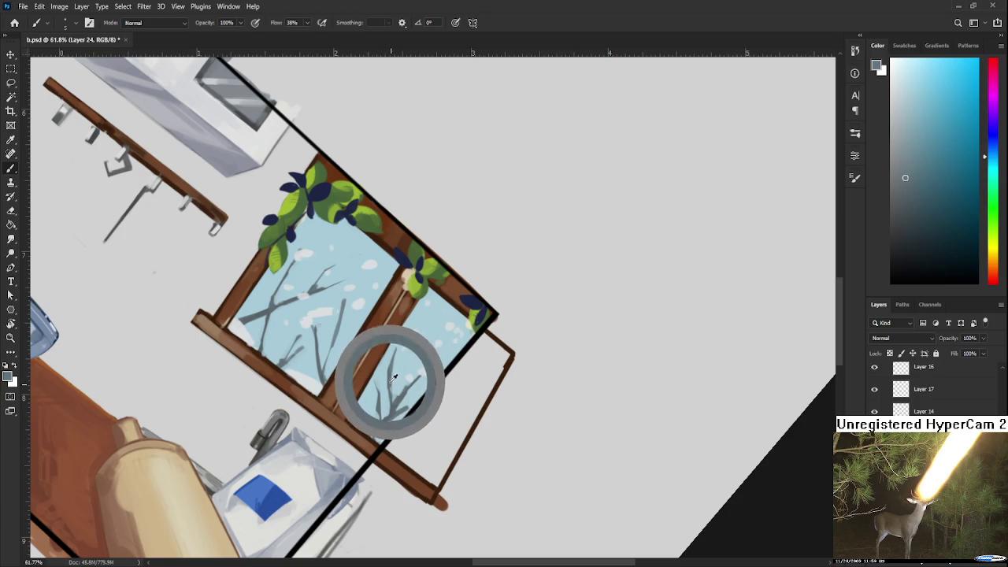
alt+click(400, 392)
alt+click(410, 392)
alt+click(398, 400)
alt+click(400, 403)
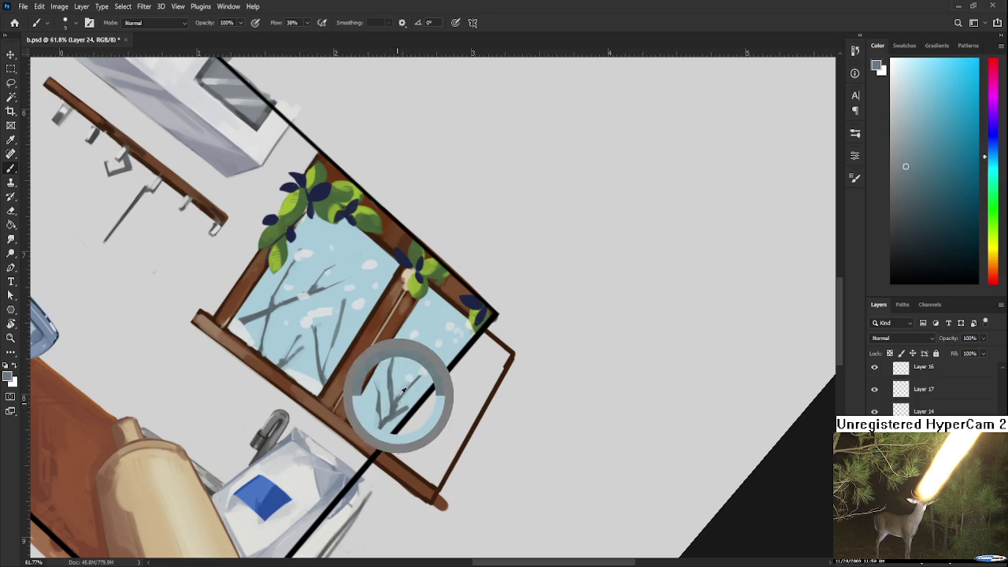
alt+click(398, 400)
alt+click(407, 400)
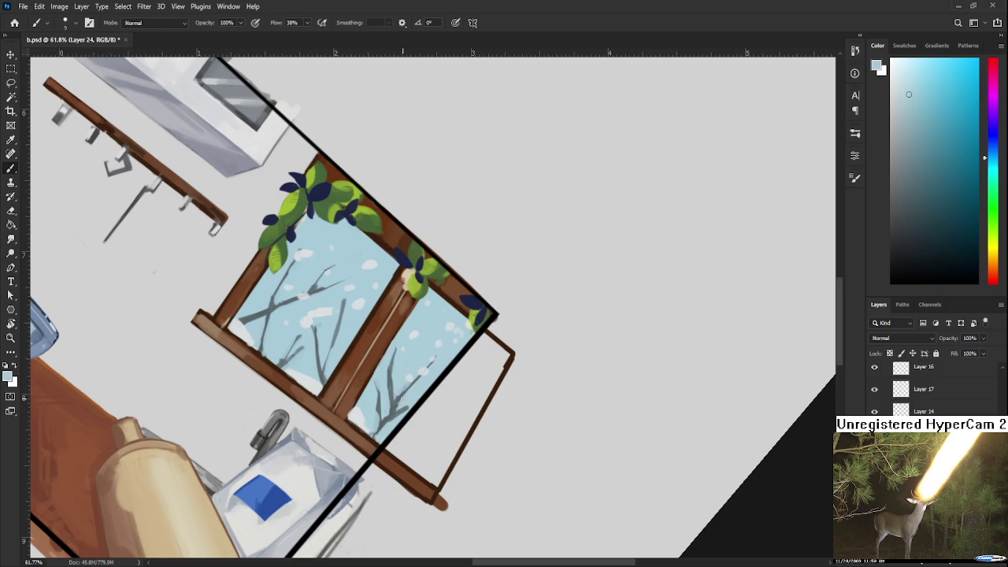
alt+click(400, 397)
alt+click(406, 396)
alt+click(402, 392)
alt+click(403, 395)
alt+click(403, 402)
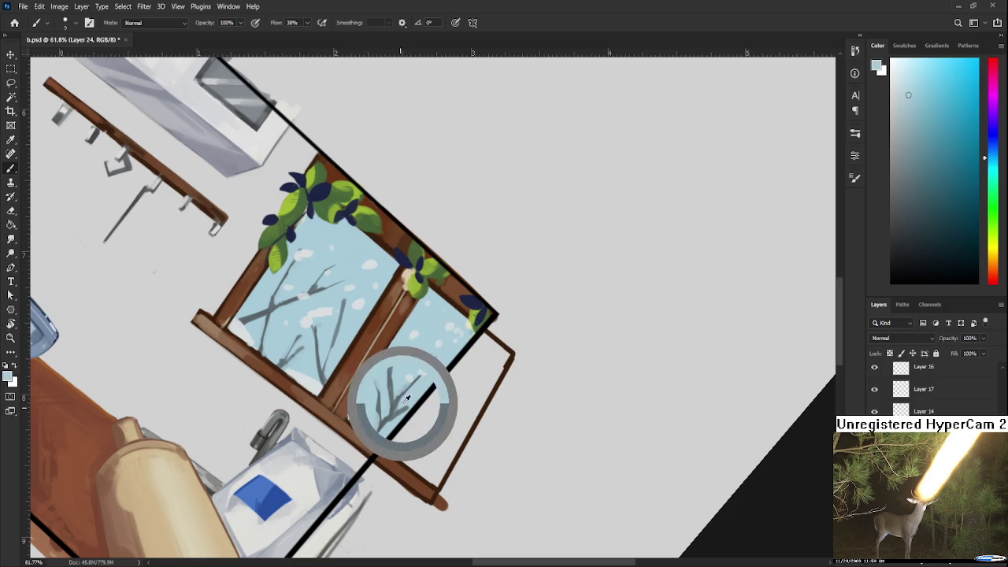
alt+click(401, 405)
alt+click(409, 402)
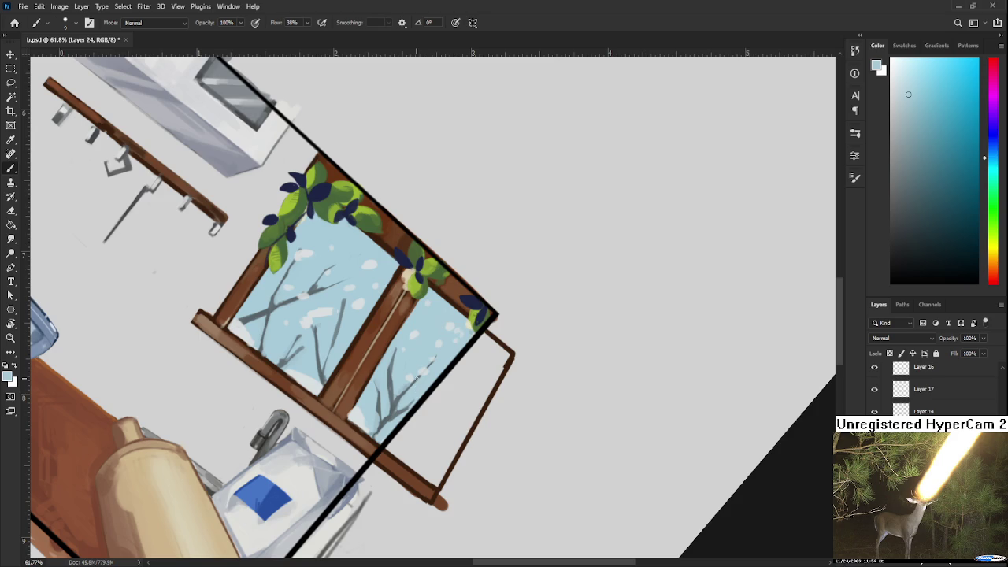
Level the canvas, then tilt it about 27° for painting.
scroll(402, 409, down, 2)
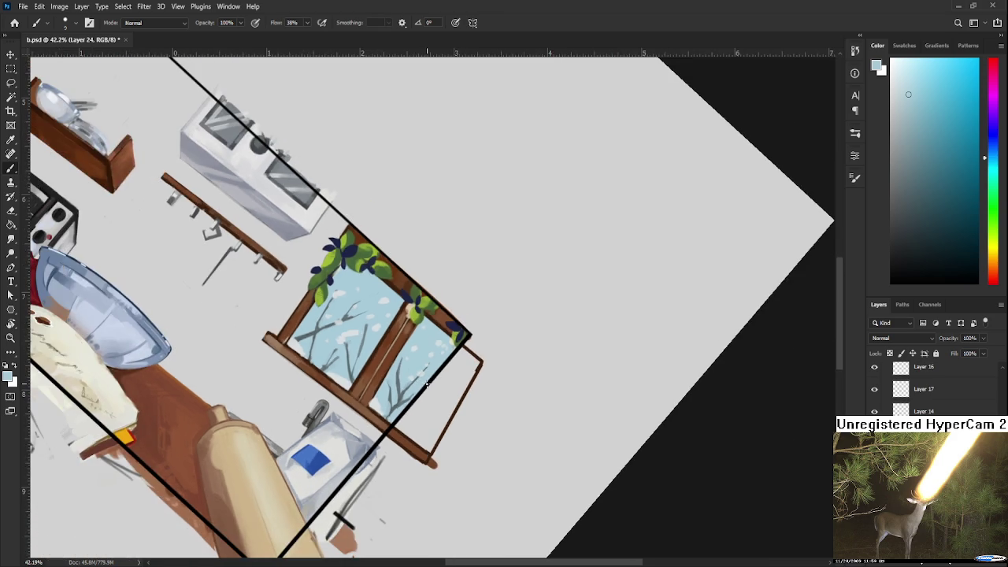
key(r)
drag(402, 410, 452, 438)
scroll(452, 438, up, 1)
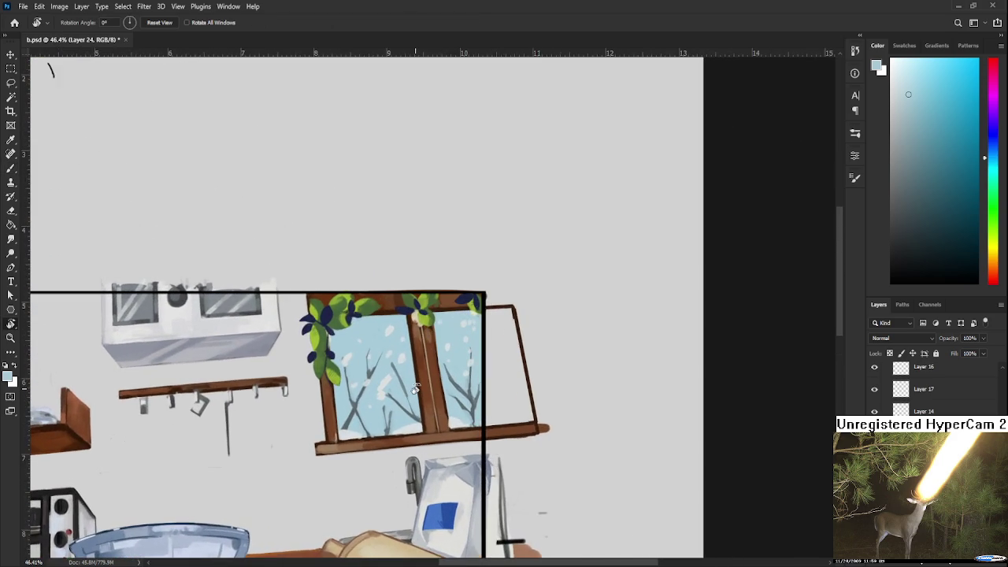
scroll(441, 427, up, 2)
scroll(429, 416, up, 1)
scroll(417, 404, up, 1)
drag(407, 394, 388, 317)
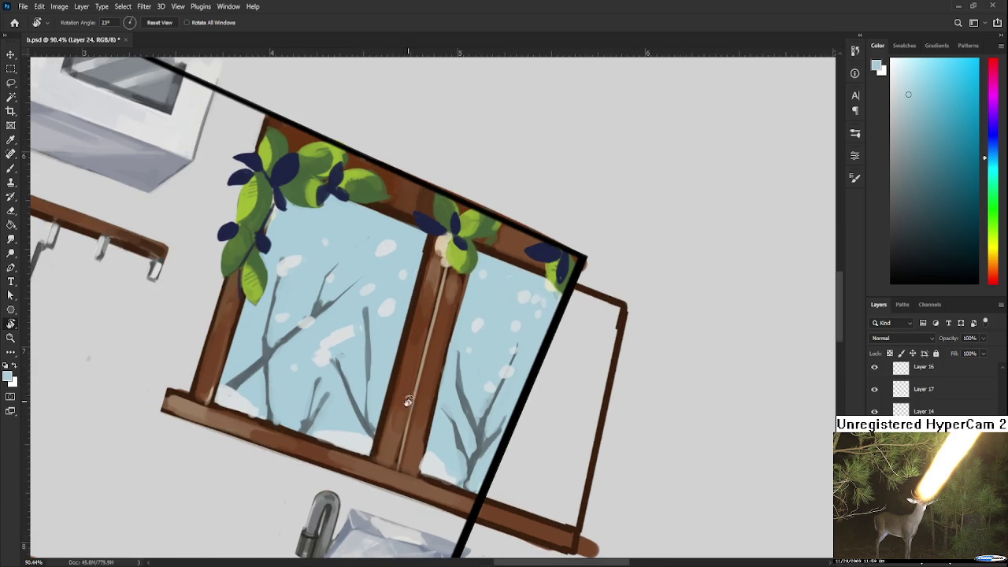
key(b)
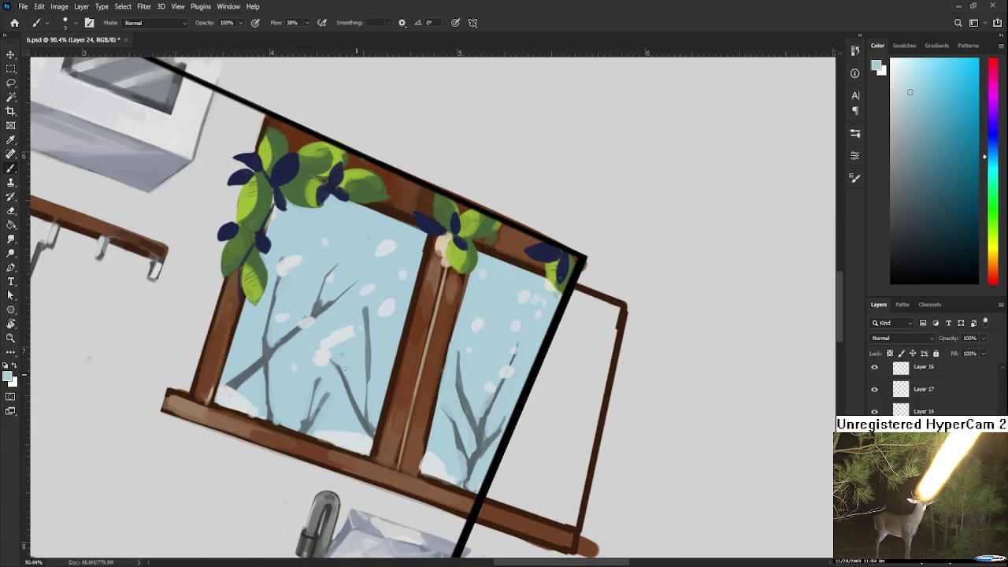
Add grey branch tones in the window's left pane.
alt+click(349, 370)
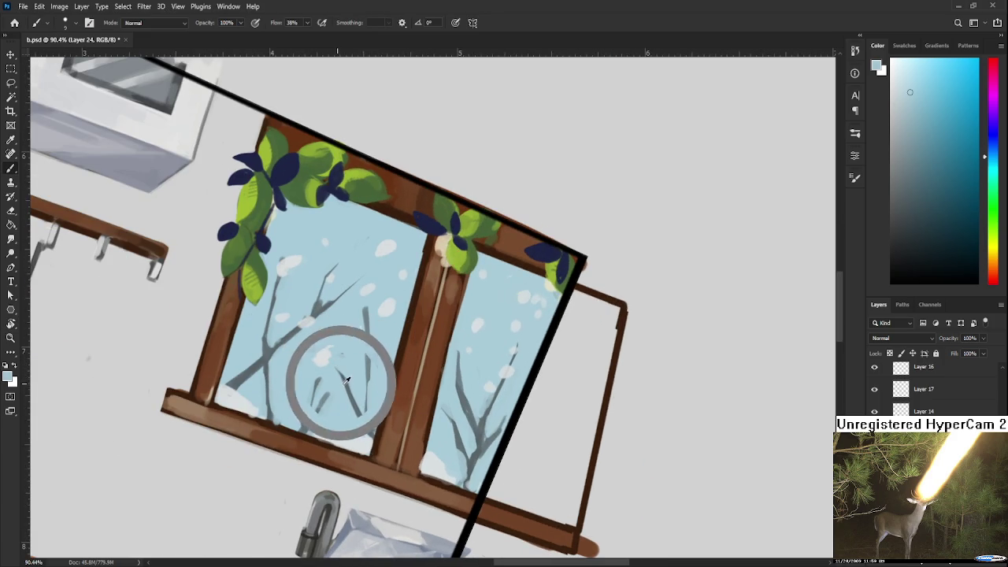
alt+click(346, 366)
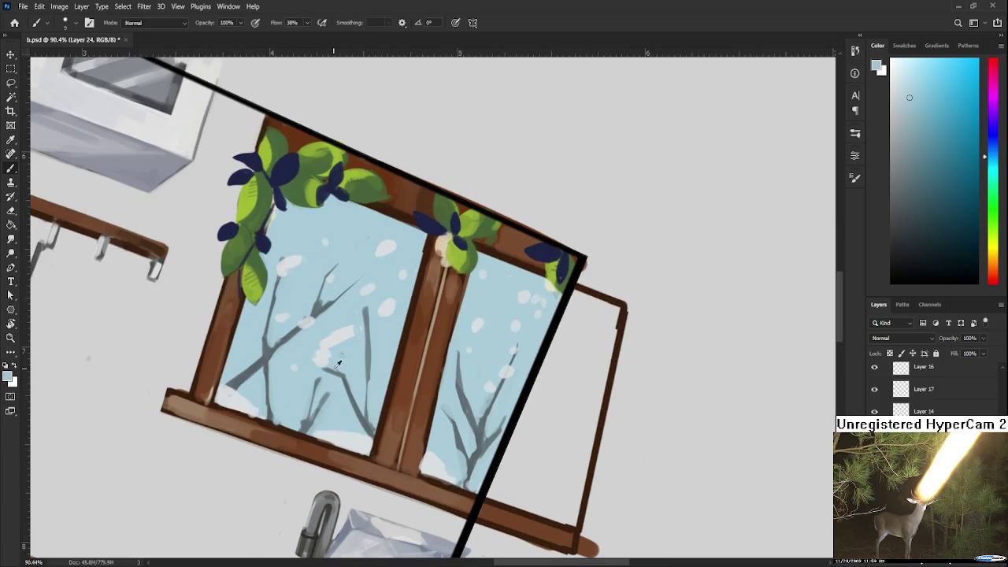
alt+click(340, 370)
alt+click(353, 377)
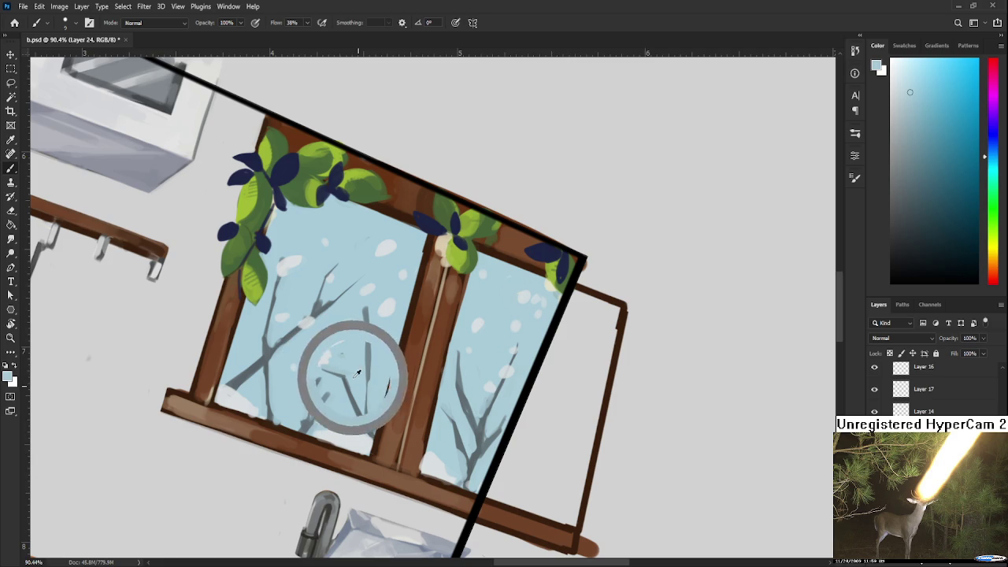
alt+click(347, 399)
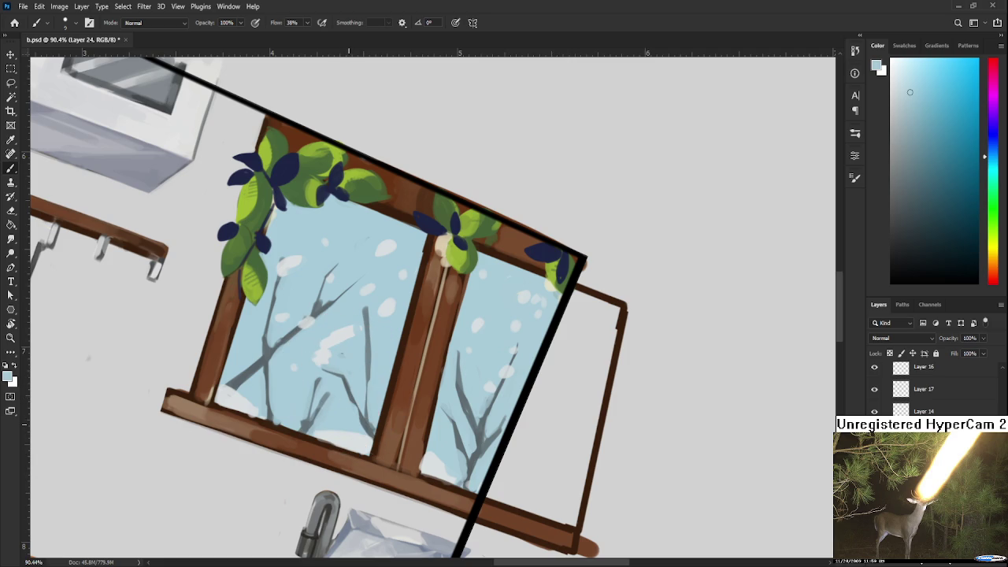
scroll(331, 310, down, 1)
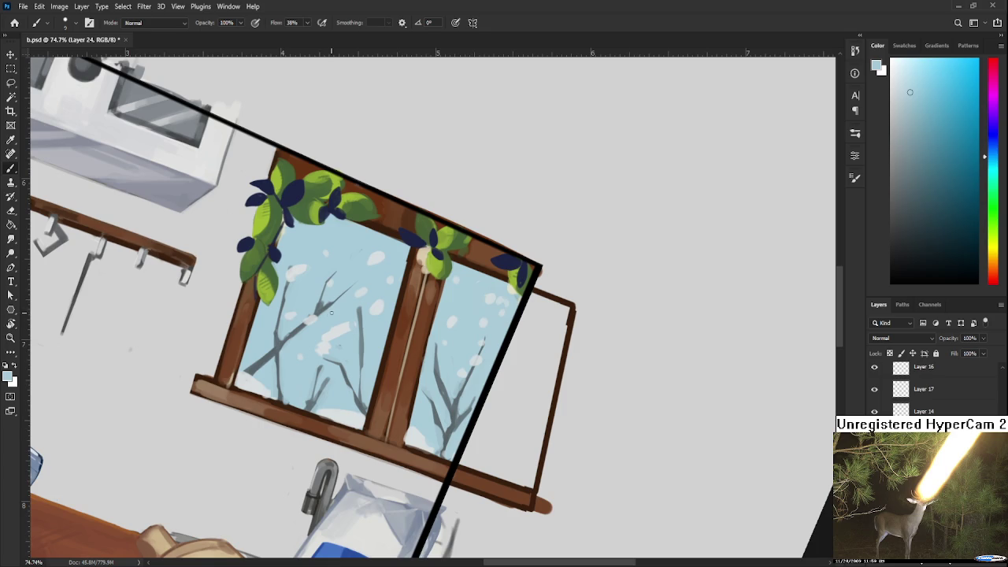
Turn the canvas nearly level and start painting snow along the left-pane branch.
key(r)
drag(331, 311, 358, 377)
key(b)
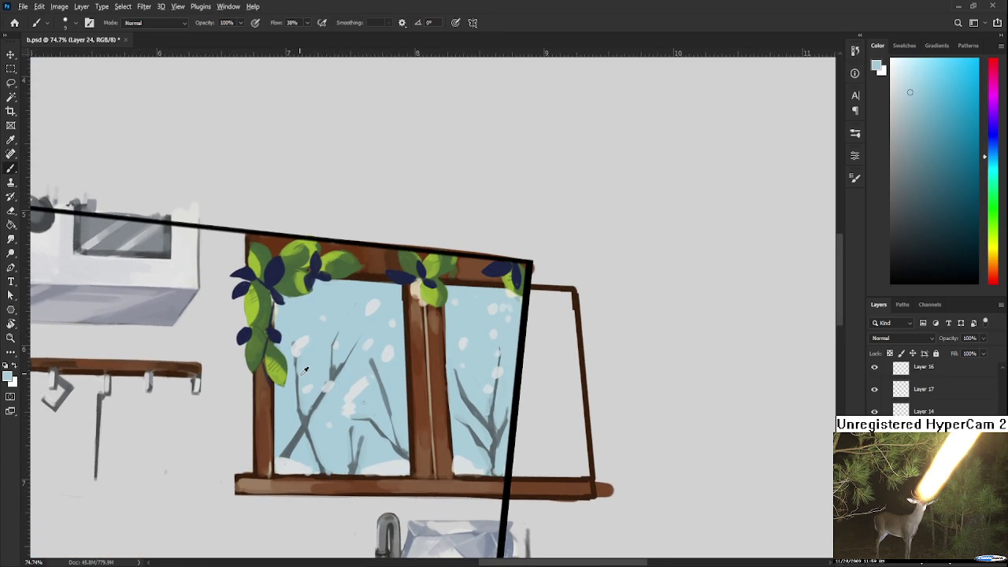
drag(310, 368, 307, 421)
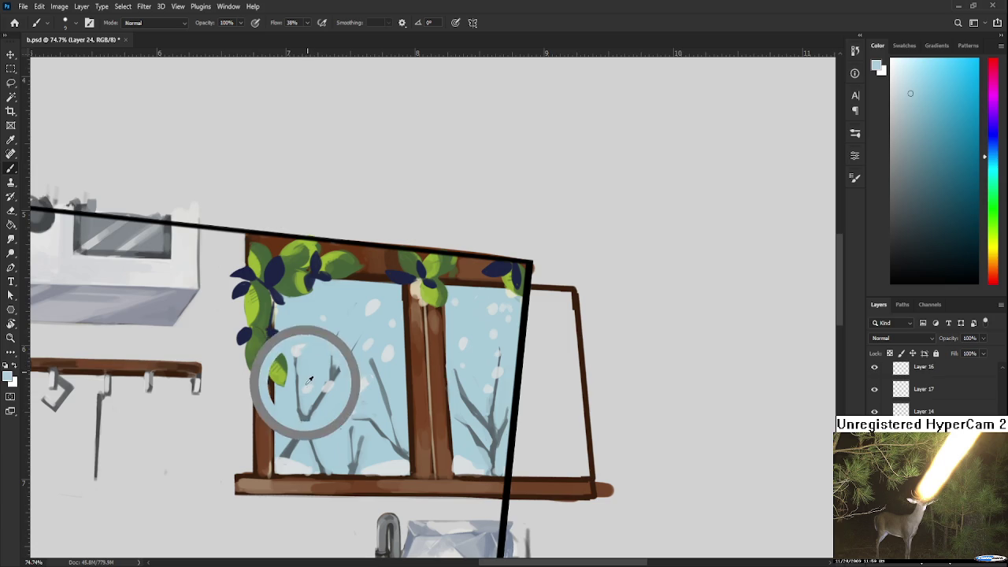
alt+click(298, 417)
drag(310, 411, 307, 419)
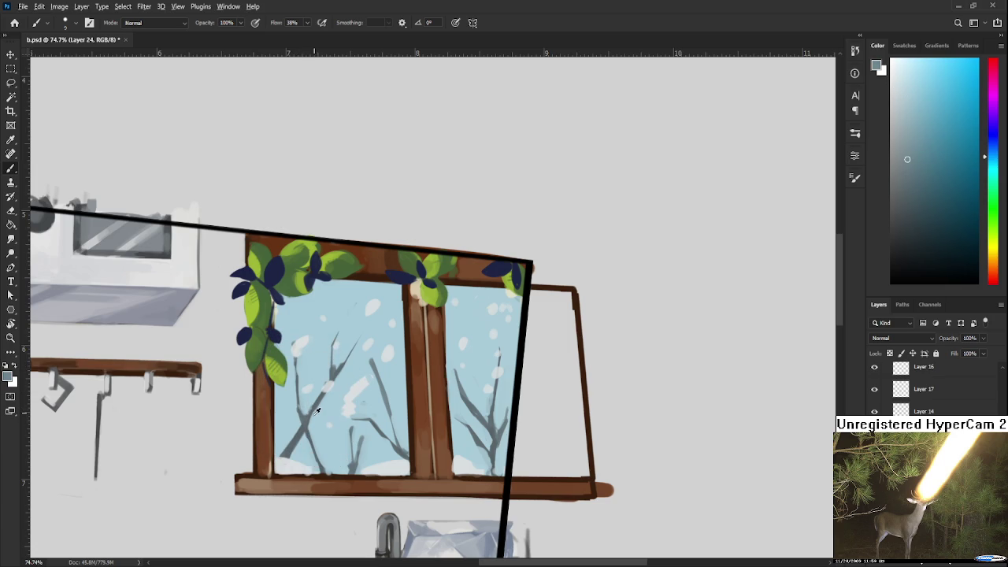
Add more white snow patches to the left-pane branches against the pale sky.
alt+click(312, 420)
alt+click(304, 427)
drag(300, 429, 312, 411)
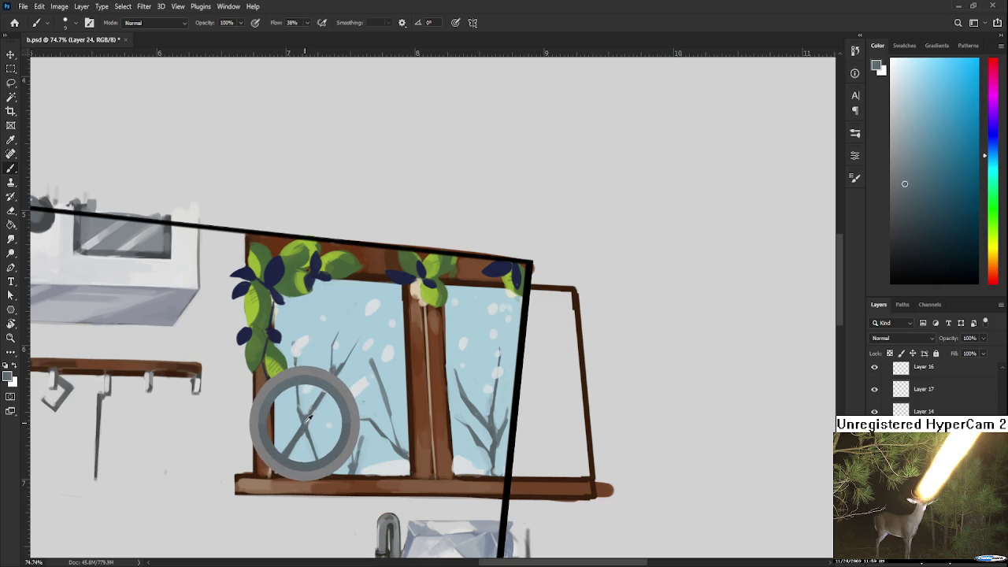
drag(311, 411, 329, 377)
alt+click(312, 408)
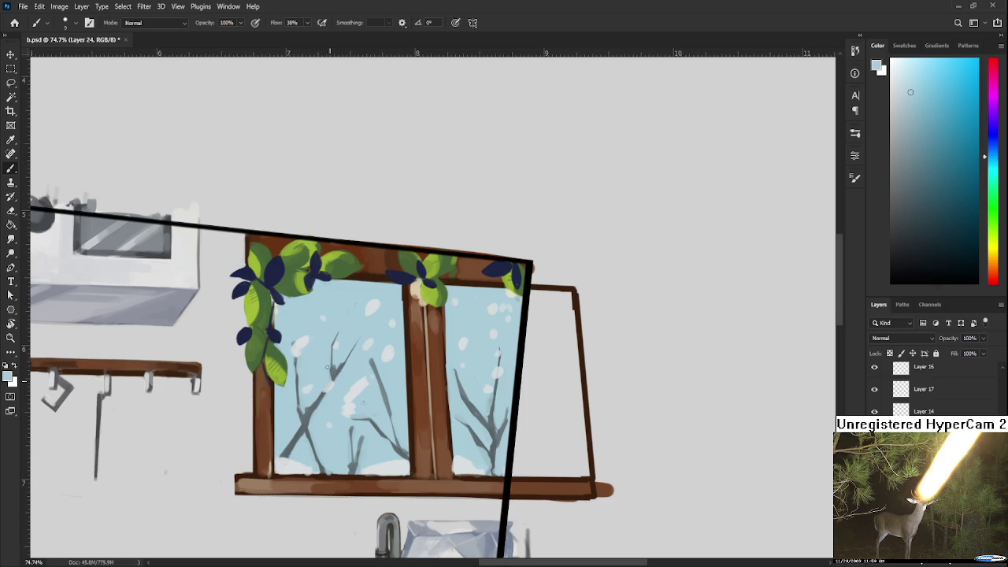
alt+click(330, 371)
scroll(361, 408, down, 3)
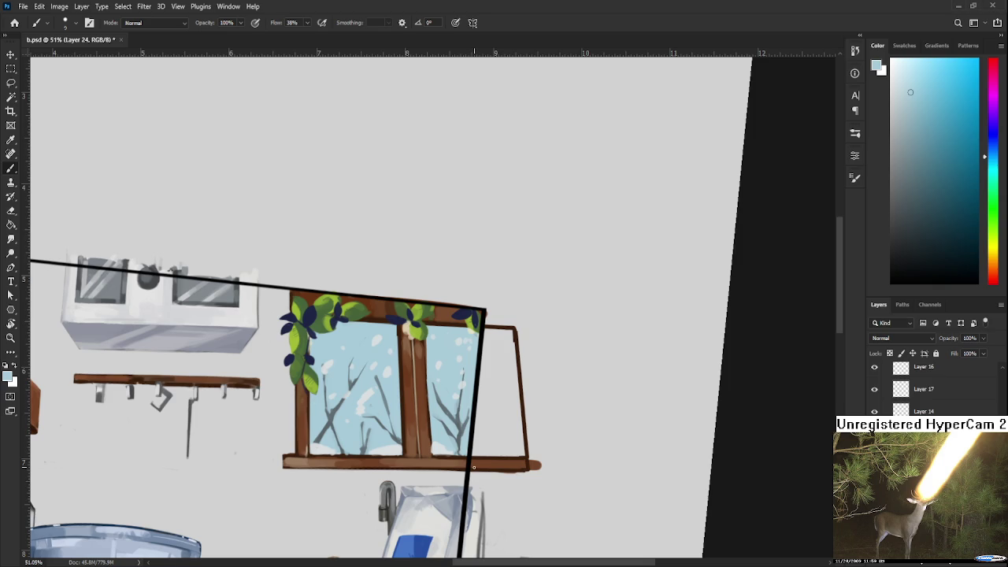
On a tilted canvas, touch up the window's wooden frame and middle bar with sampled browns.
key(r)
mouse_move(476, 463)
mouse_down()
mouse_move(386, 370)
mouse_move(366, 364)
mouse_up()
alt+click(365, 367)
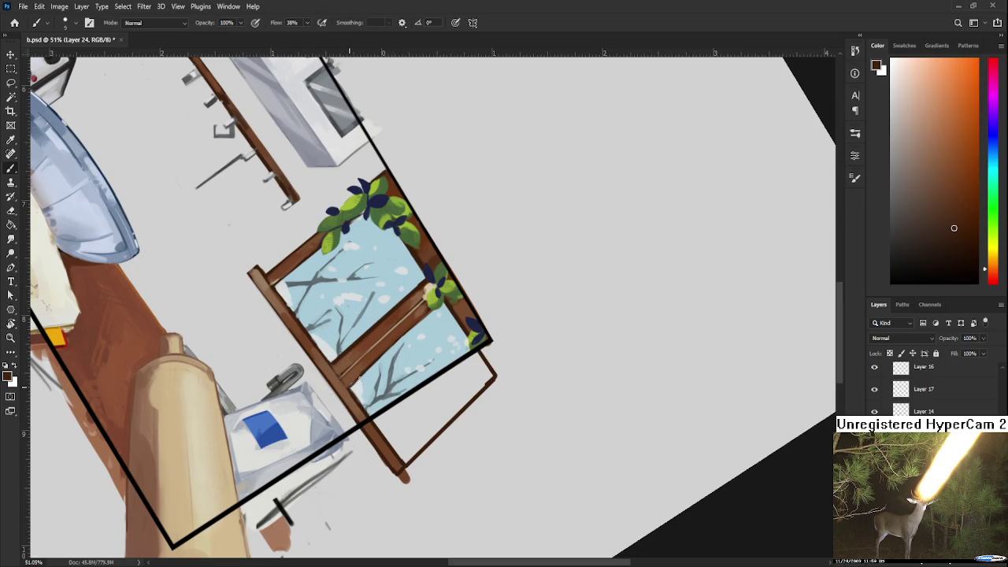
alt+click(358, 366)
alt+click(369, 365)
alt+click(373, 361)
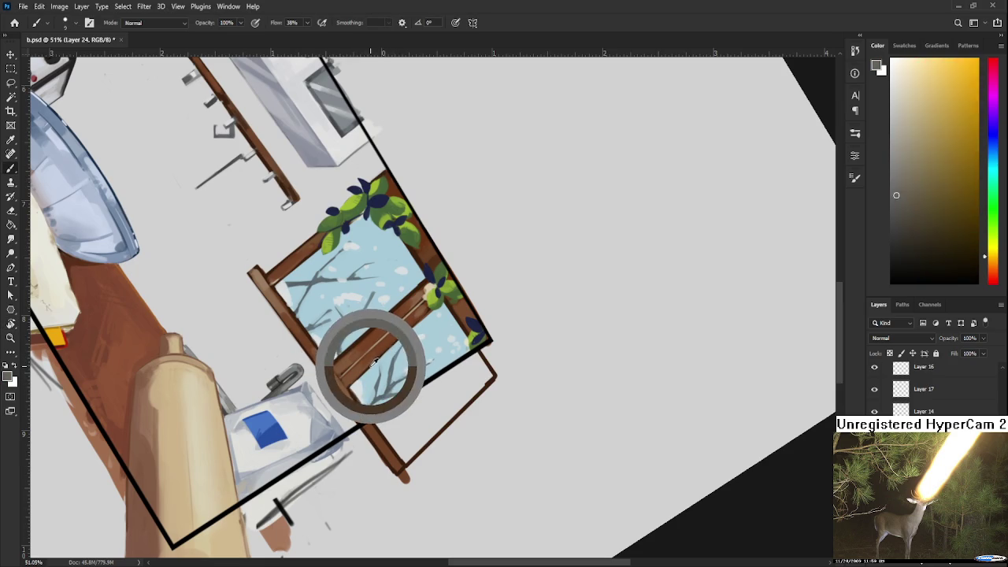
alt+click(380, 358)
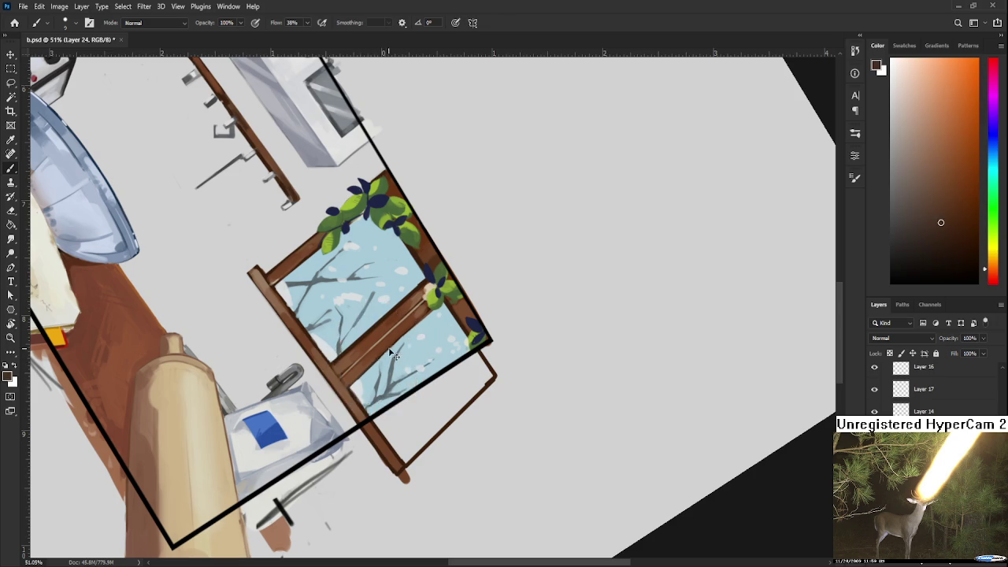
alt+click(378, 360)
key(r)
mouse_move(355, 360)
mouse_down()
mouse_move(429, 338)
mouse_move(599, 547)
mouse_up()
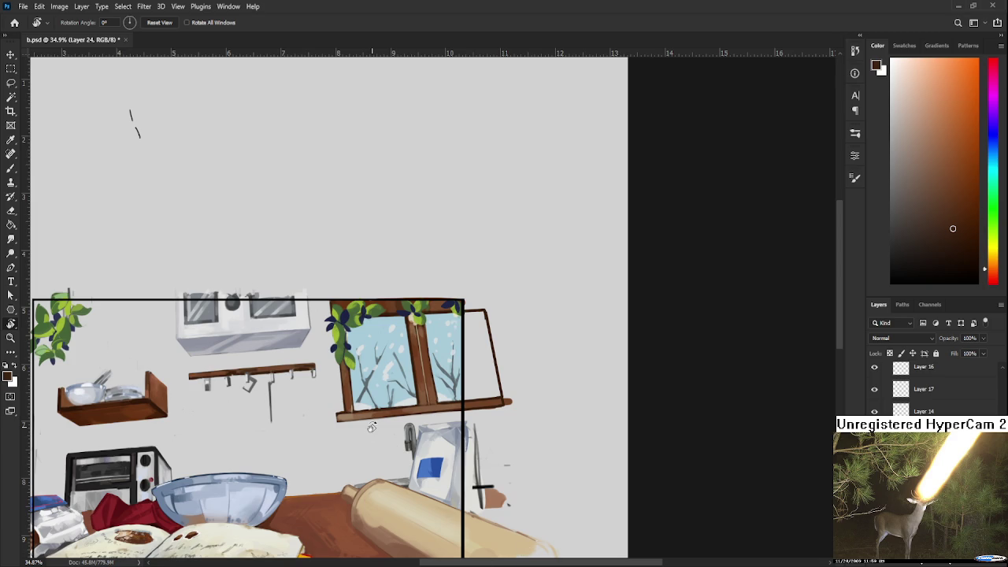
With the Brush, sample dark navy from the plant leaves and raise the brush size to 20.
drag(371, 427, 556, 415)
key(b)
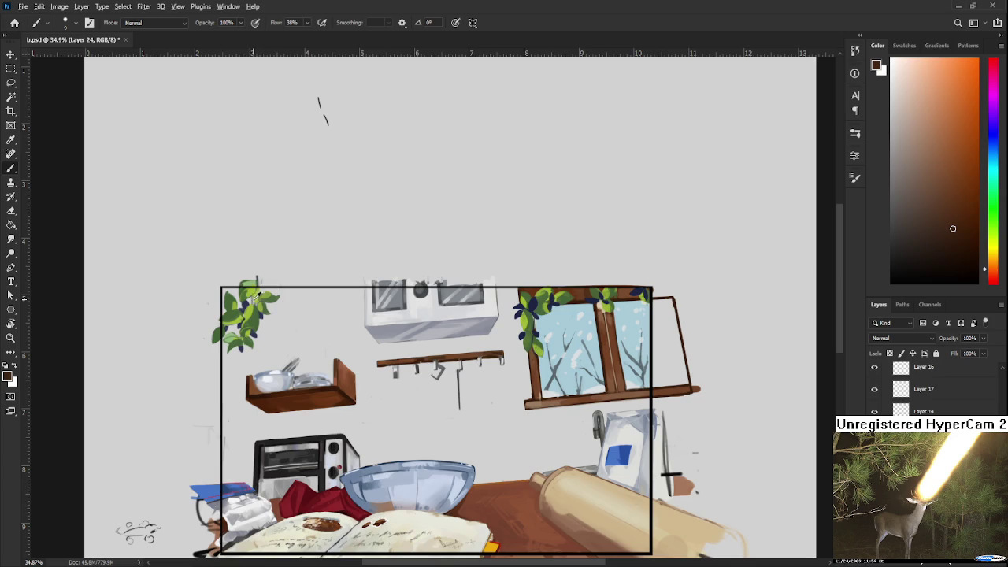
alt+click(248, 296)
key(bracketright)
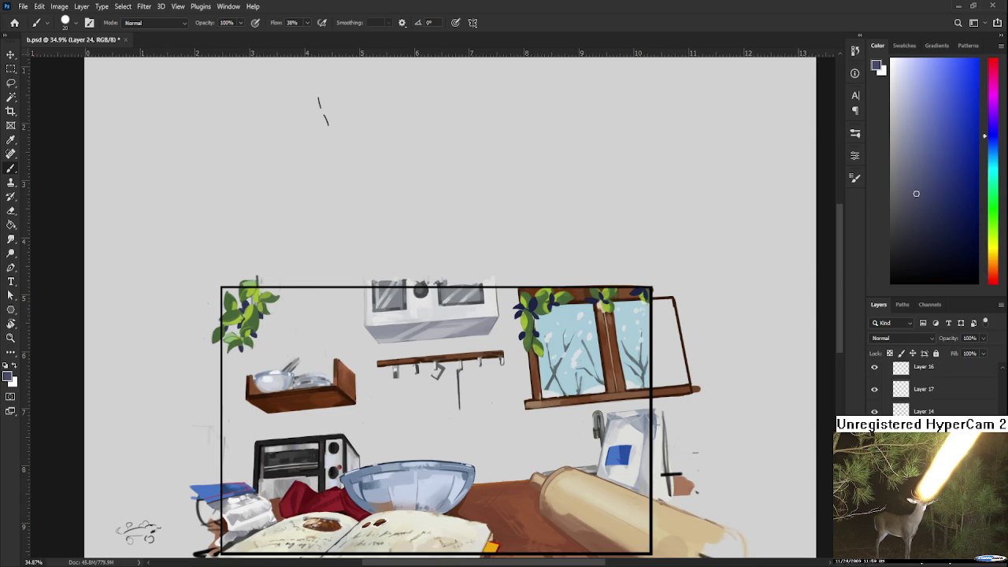
scroll(929, 386, down, 1)
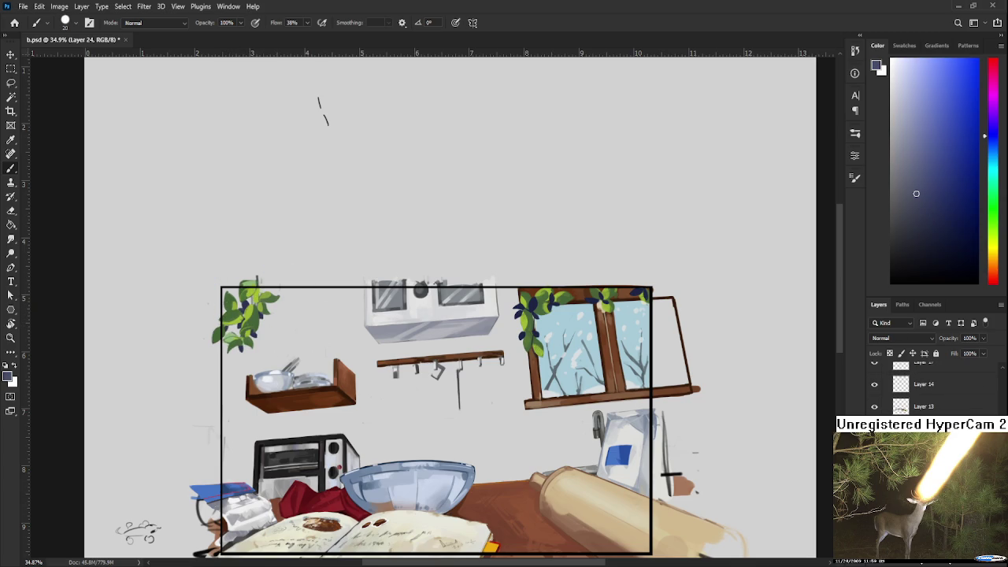
scroll(266, 312, up, 2)
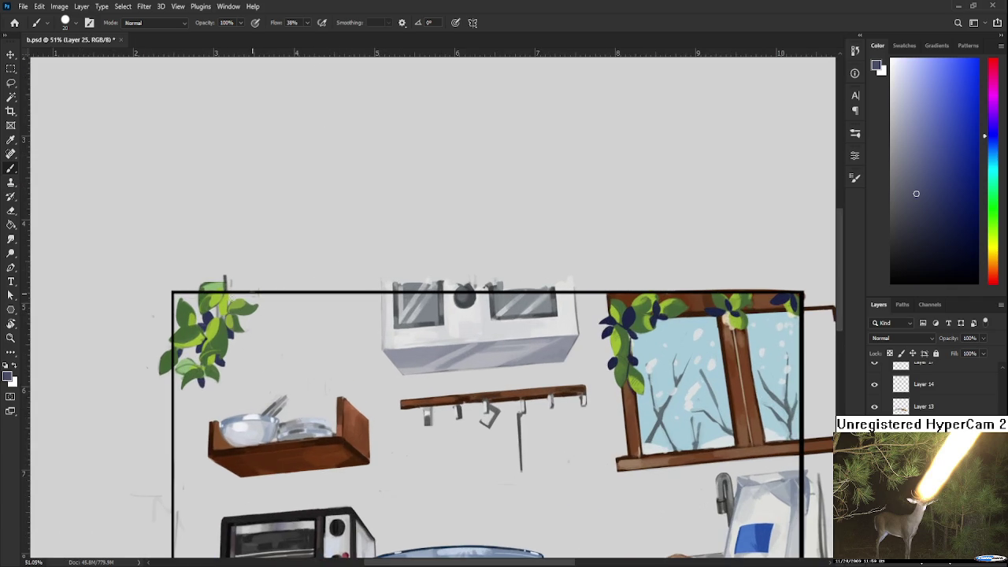
alt+click(201, 315)
Resample the top-left plant's leaves until settling on the dark navy shade.
alt+click(205, 323)
drag(205, 323, 209, 313)
alt+click(209, 310)
alt+click(209, 310)
alt+click(205, 314)
alt+click(205, 315)
alt+click(207, 316)
alt+click(198, 324)
alt+click(215, 312)
alt+click(220, 313)
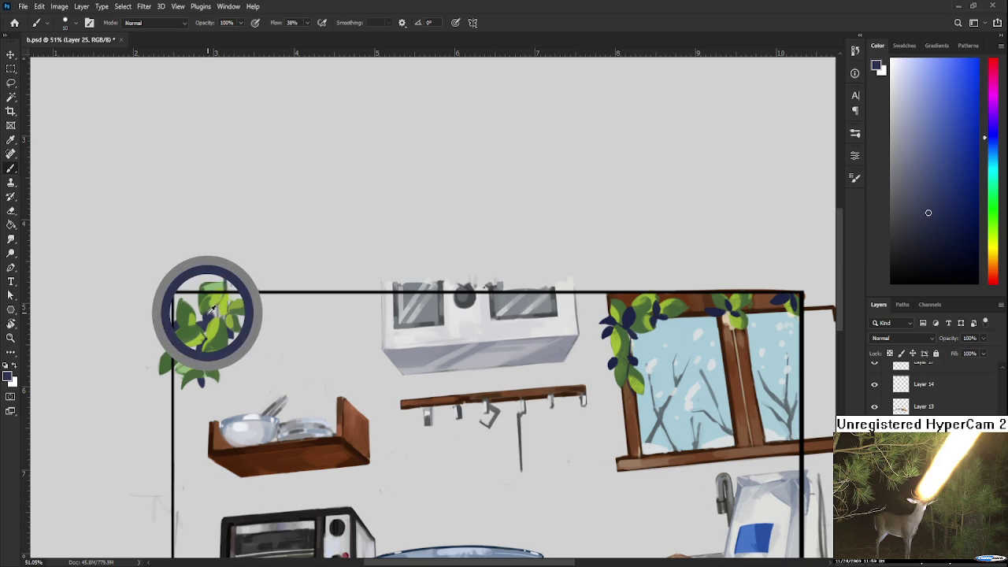
alt+click(218, 314)
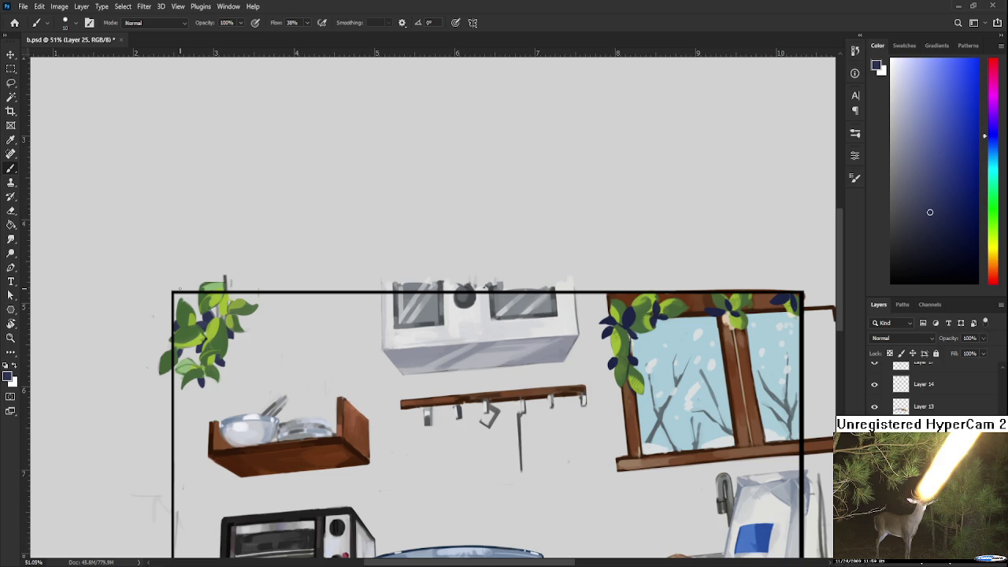
alt+click(209, 314)
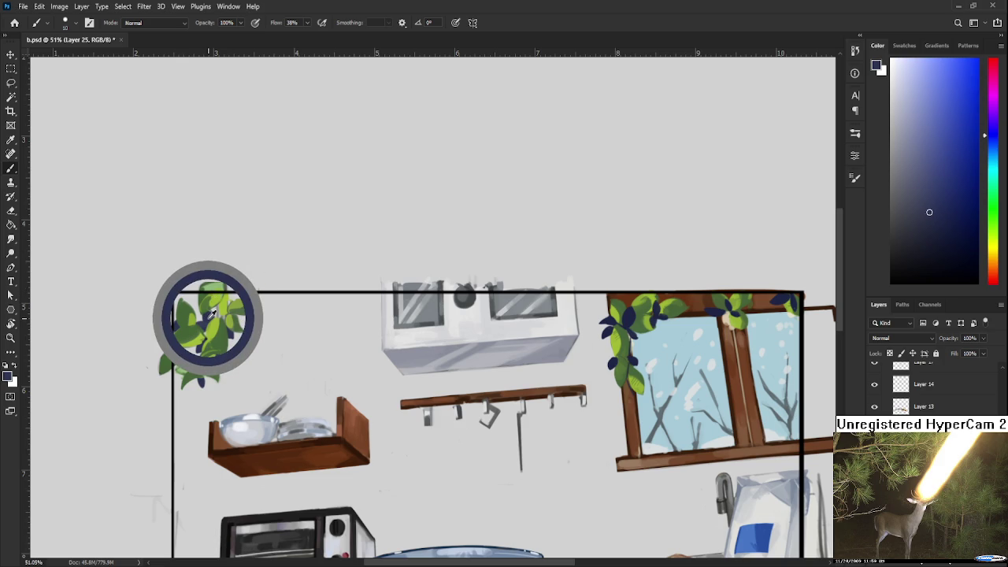
alt+click(211, 312)
alt+click(211, 312)
Paint a dark navy leaf stroke onto the top-left plant, then switch to the Eraser.
drag(182, 304, 202, 285)
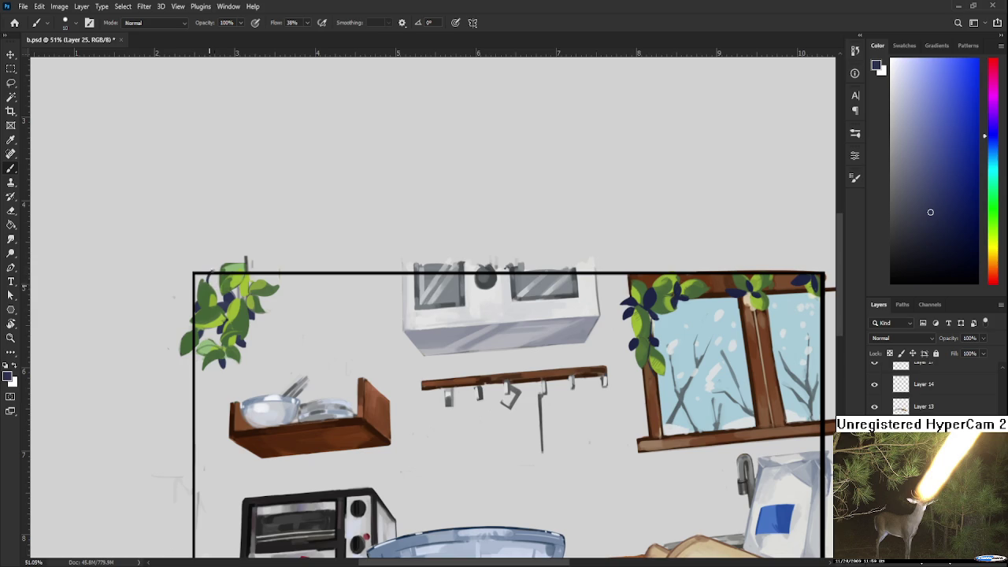
drag(210, 273, 212, 284)
alt+click(211, 280)
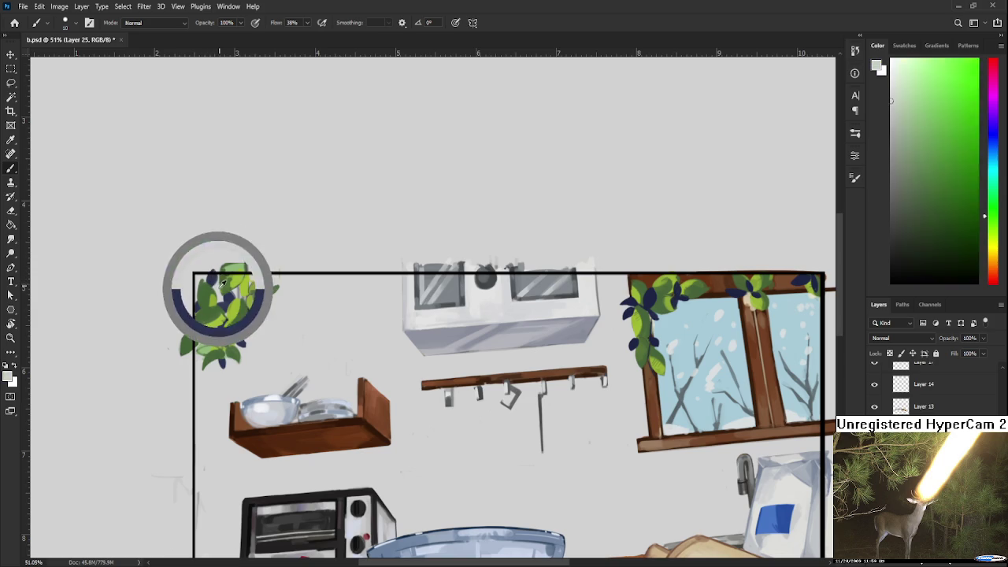
key(e)
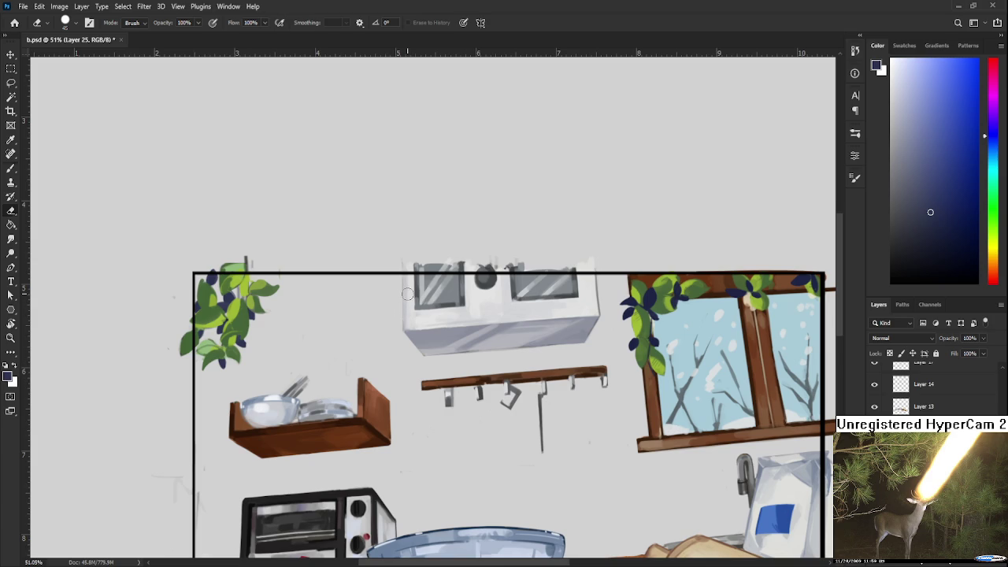
Dab two small navy marks beside the top-left plant leaves and tidy them with the Eraser.
key(b)
drag(208, 329, 211, 340)
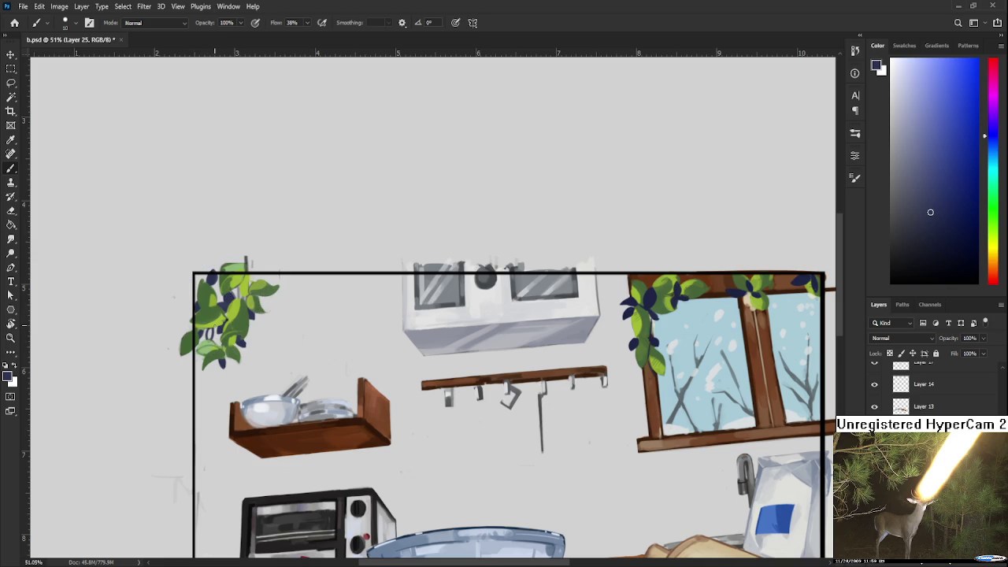
drag(211, 326, 210, 337)
key(e)
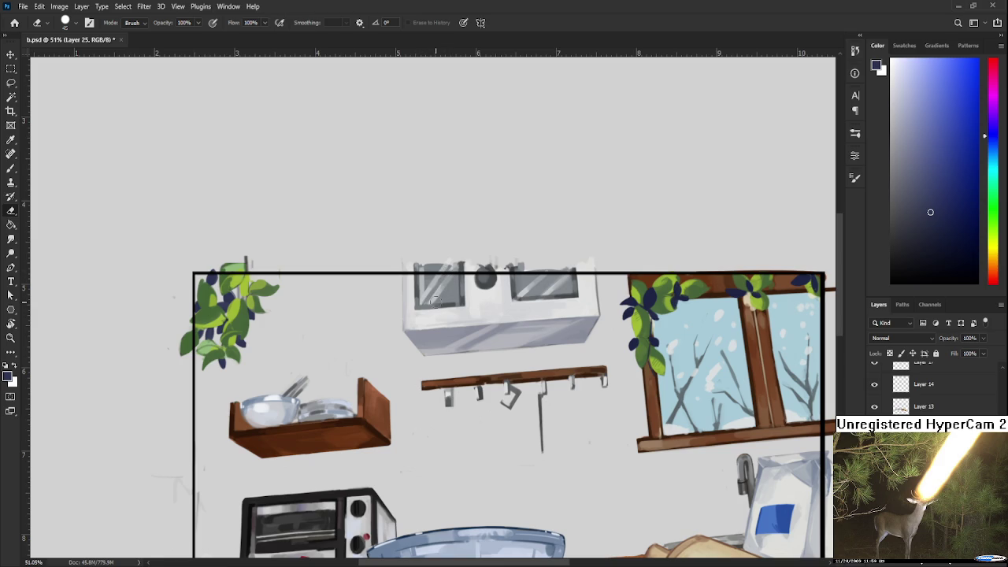
key(b)
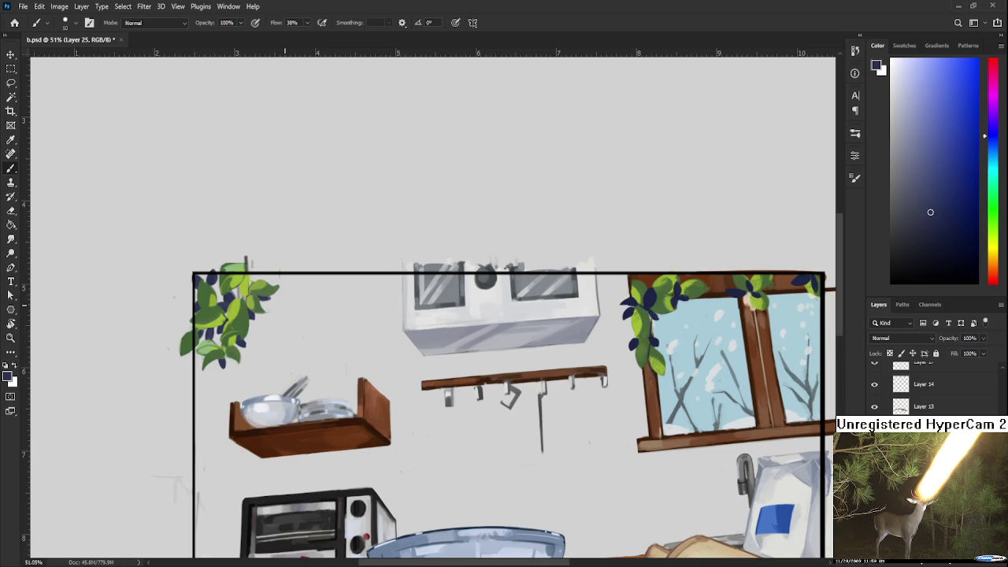
scroll(334, 300, down, 3)
scroll(333, 299, down, 2)
scroll(337, 296, up, 3)
drag(340, 294, 310, 308)
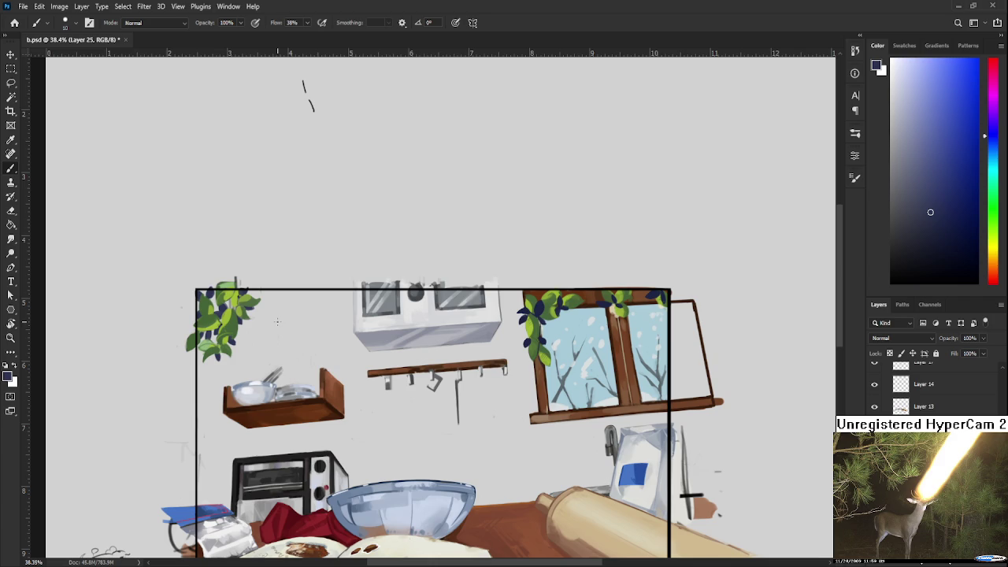
scroll(277, 322, down, 1)
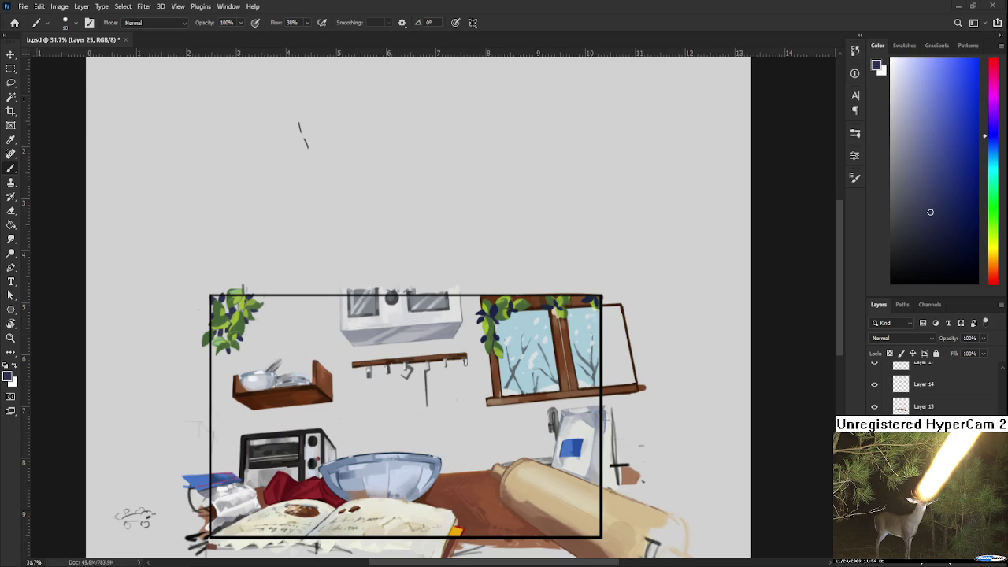
scroll(474, 431, up, 1)
scroll(465, 421, up, 1)
scroll(441, 402, up, 1)
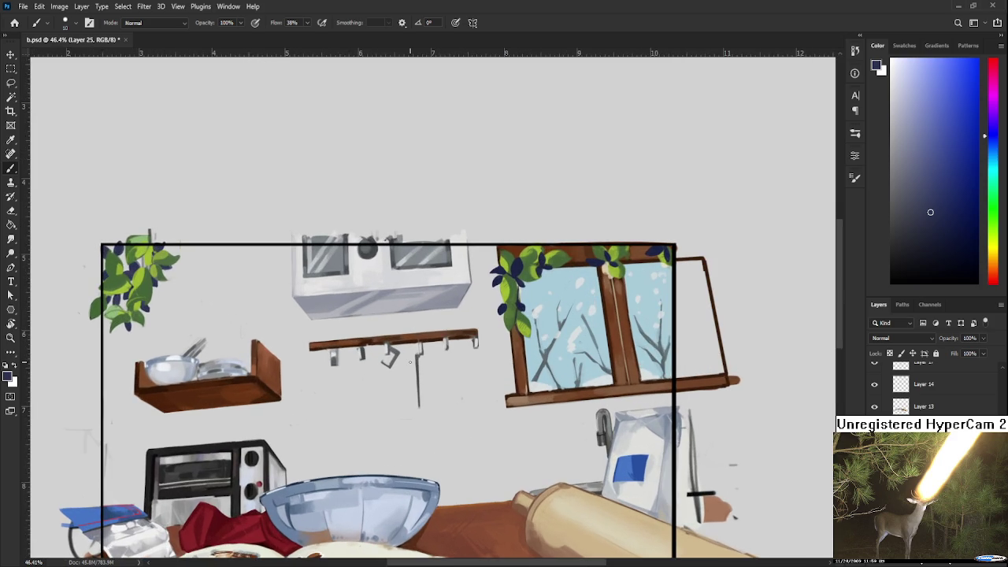
scroll(410, 362, down, 1)
scroll(410, 362, down, 1)
scroll(411, 362, up, 1)
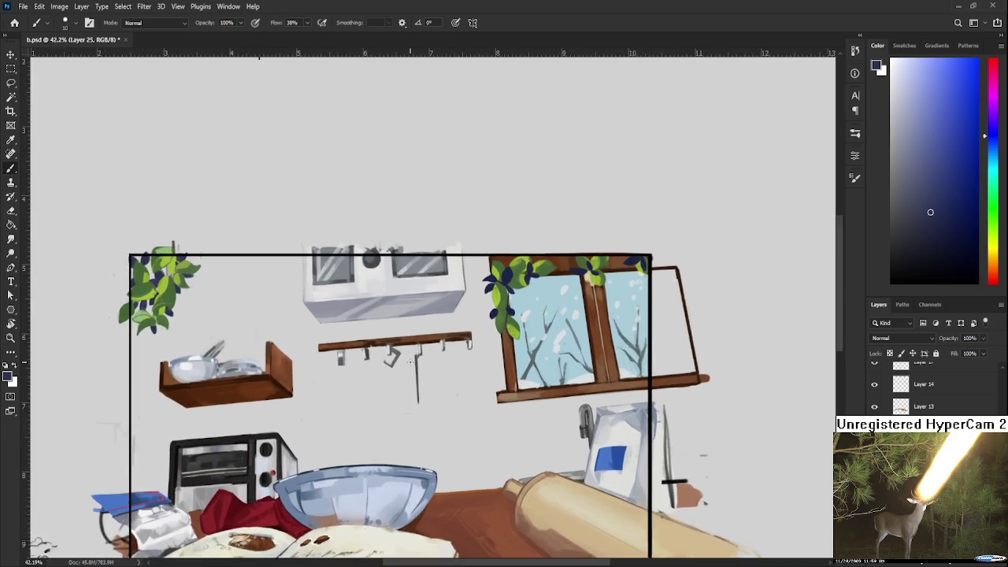
scroll(410, 362, up, 1)
scroll(410, 362, up, 1)
scroll(410, 362, down, 2)
key(e)
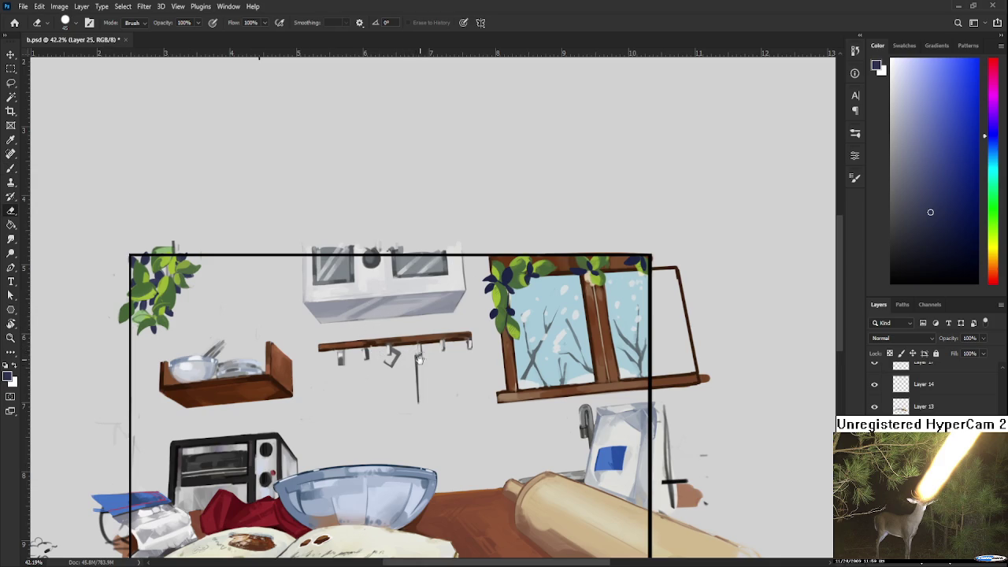
drag(412, 356, 415, 333)
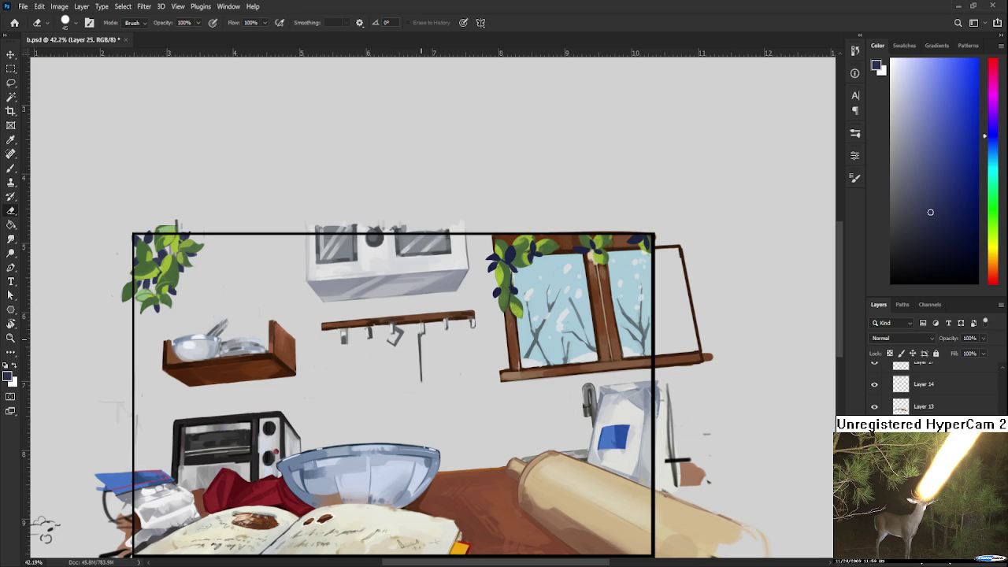
scroll(371, 360, up, 3)
scroll(371, 360, up, 1)
scroll(291, 332, up, 1)
scroll(291, 332, up, 1)
scroll(292, 332, up, 1)
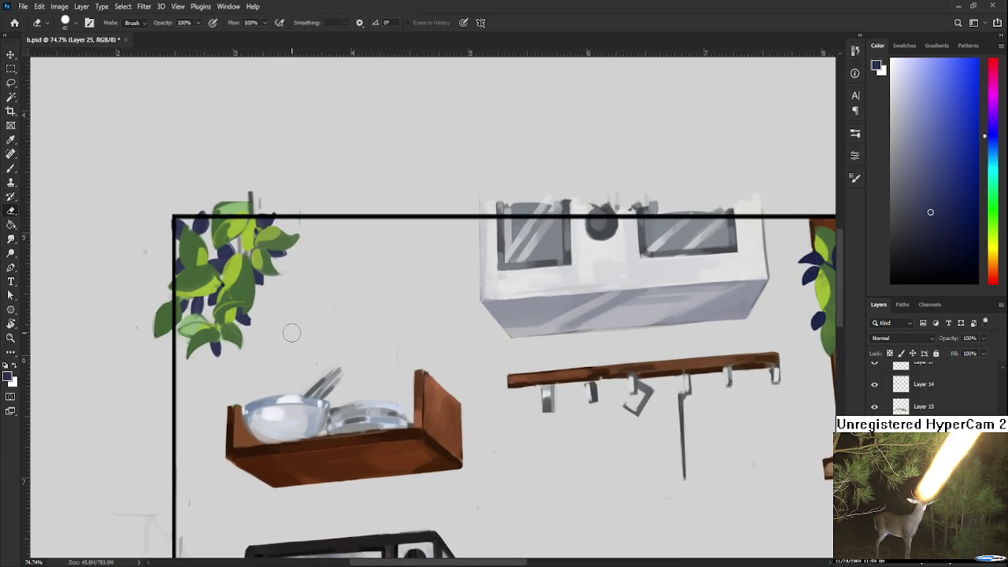
key(bracketleft)
key(bracketleft)
key(bracketleft)
key(b)
alt+click(236, 315)
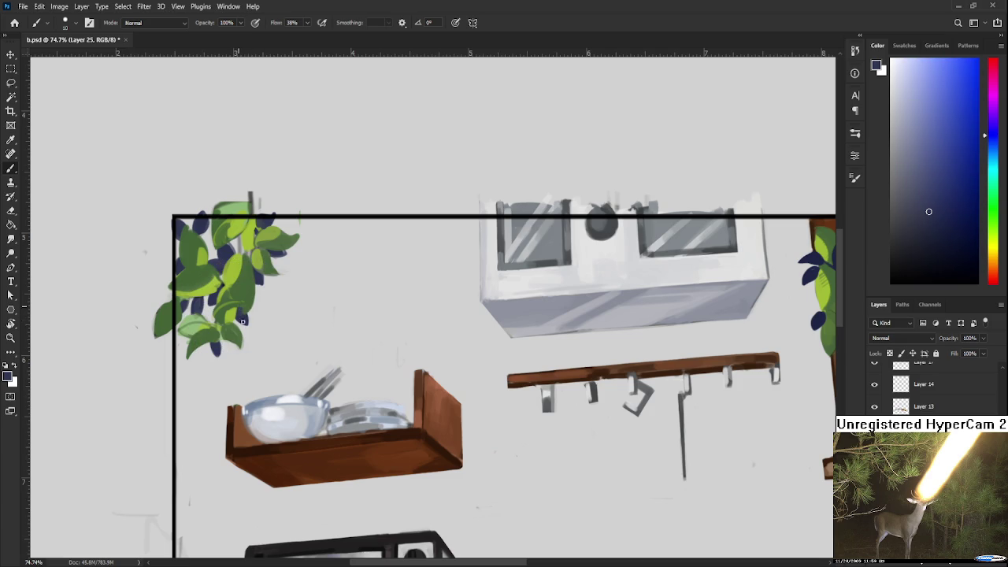
key(e)
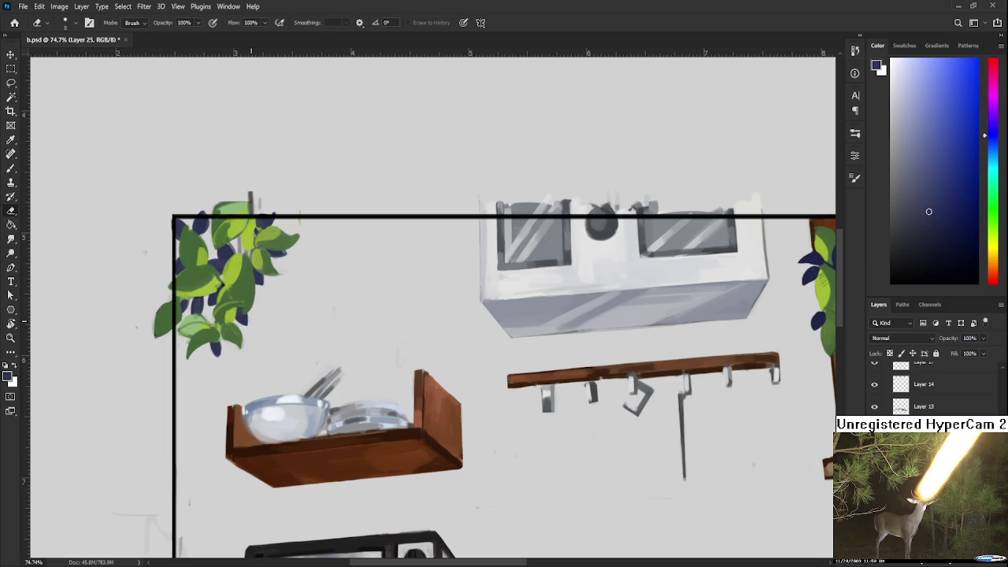
scroll(252, 315, down, 3)
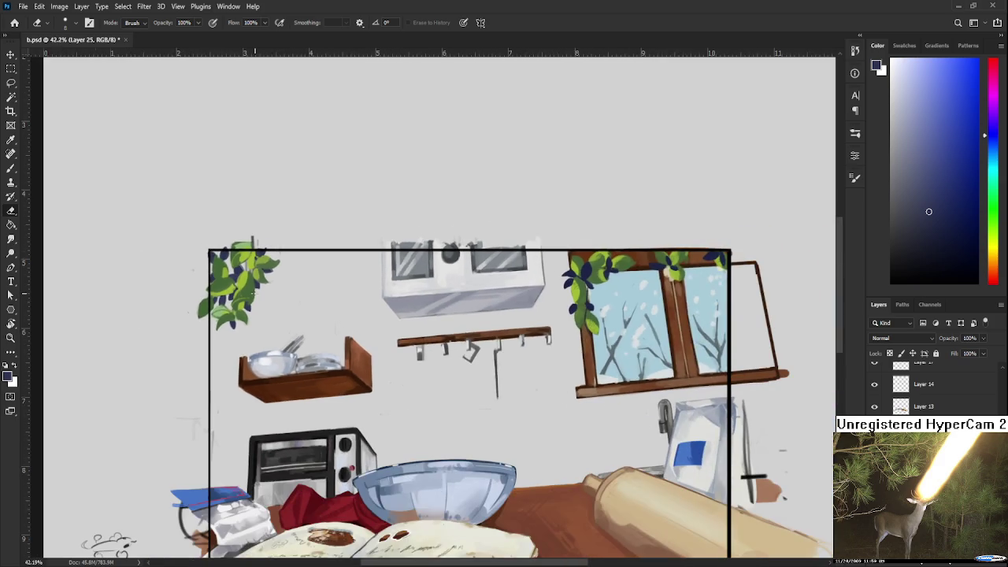
scroll(268, 279, up, 2)
drag(331, 315, 355, 370)
key(b)
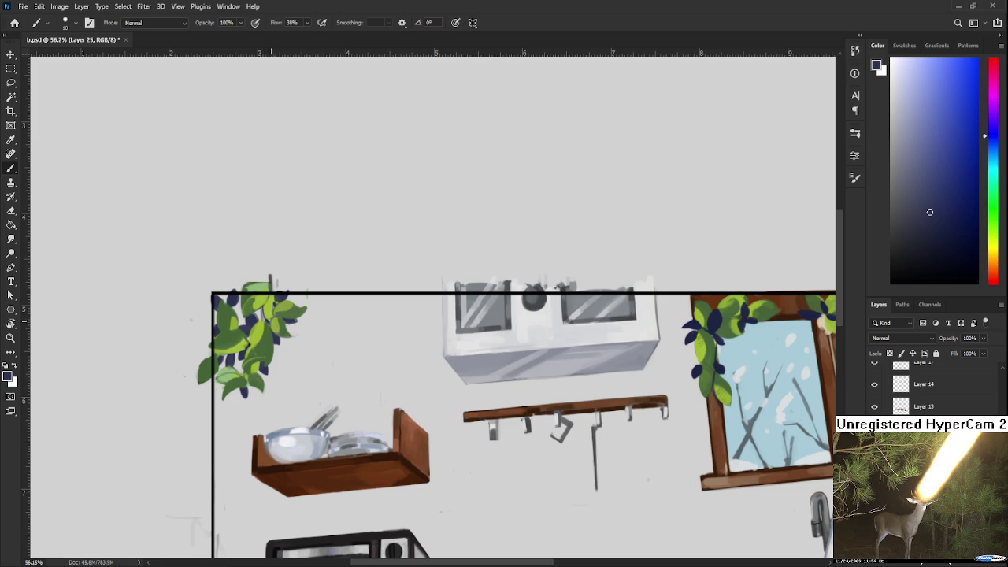
drag(274, 311, 285, 304)
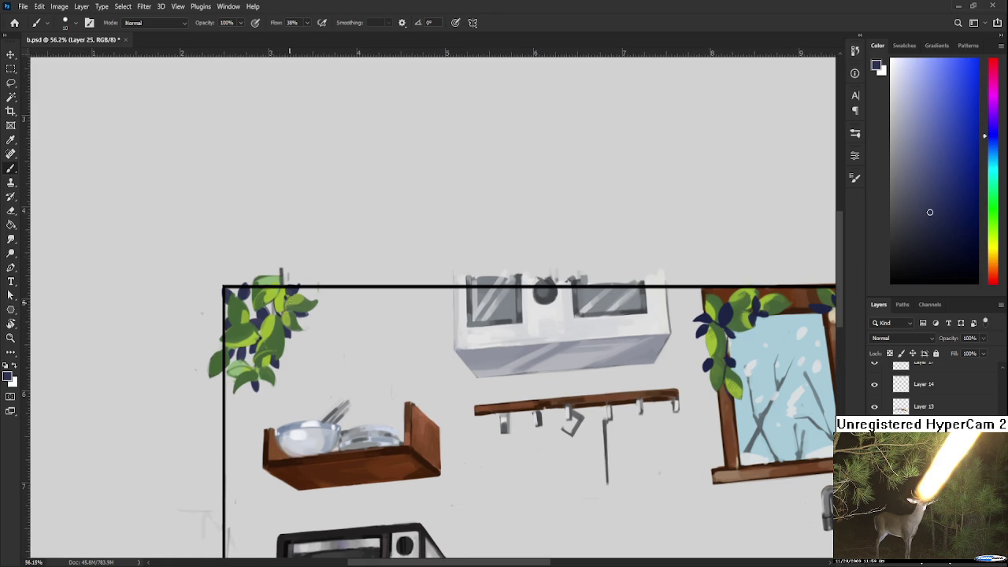
alt+click(264, 307)
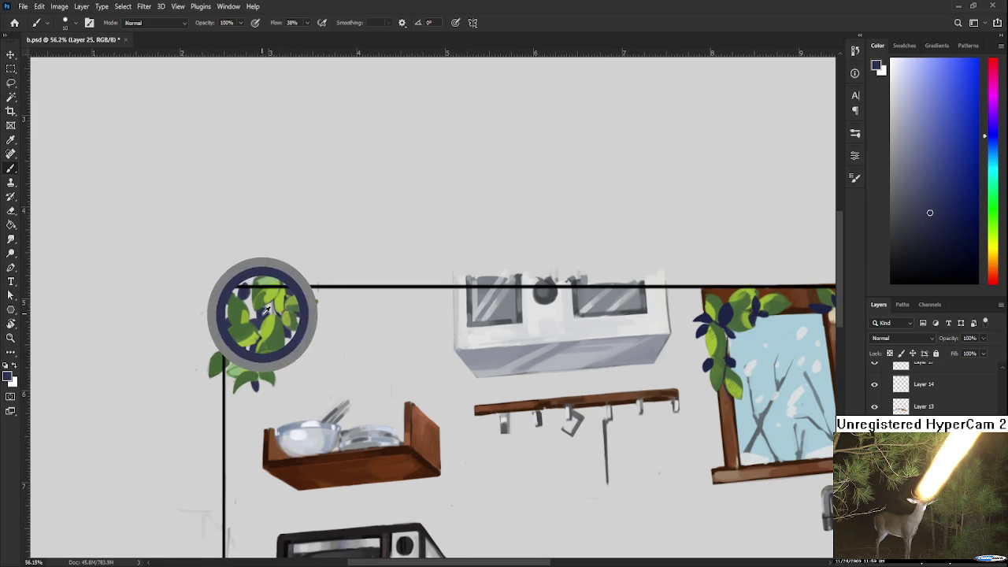
alt+click(267, 309)
alt+click(269, 307)
alt+click(274, 304)
alt+click(268, 307)
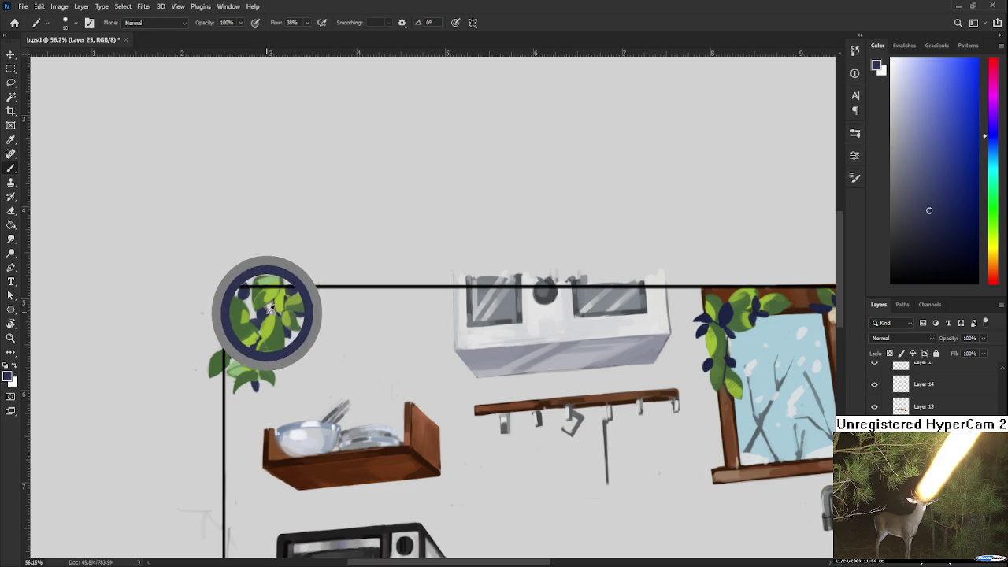
alt+click(269, 309)
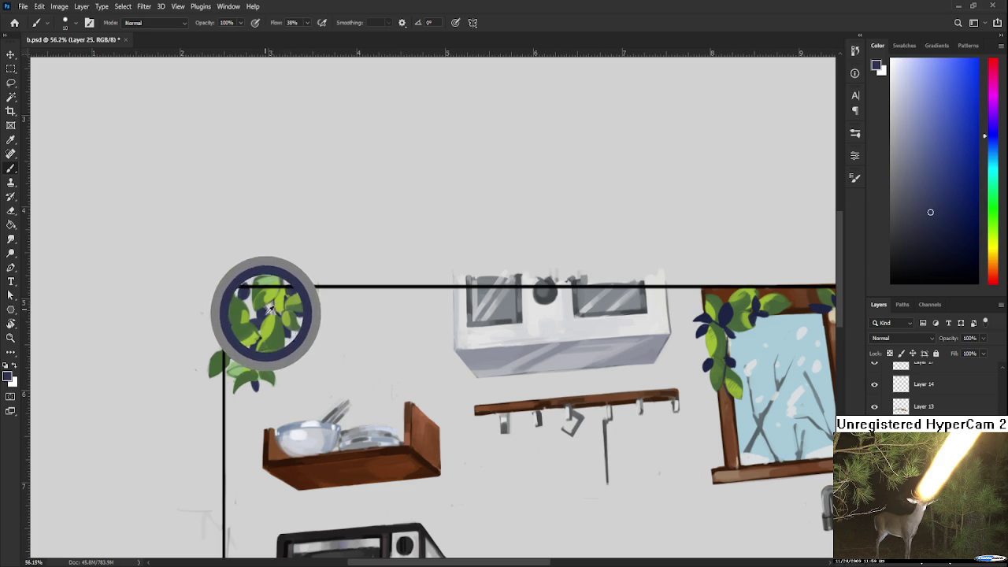
alt+click(269, 313)
alt+click(267, 308)
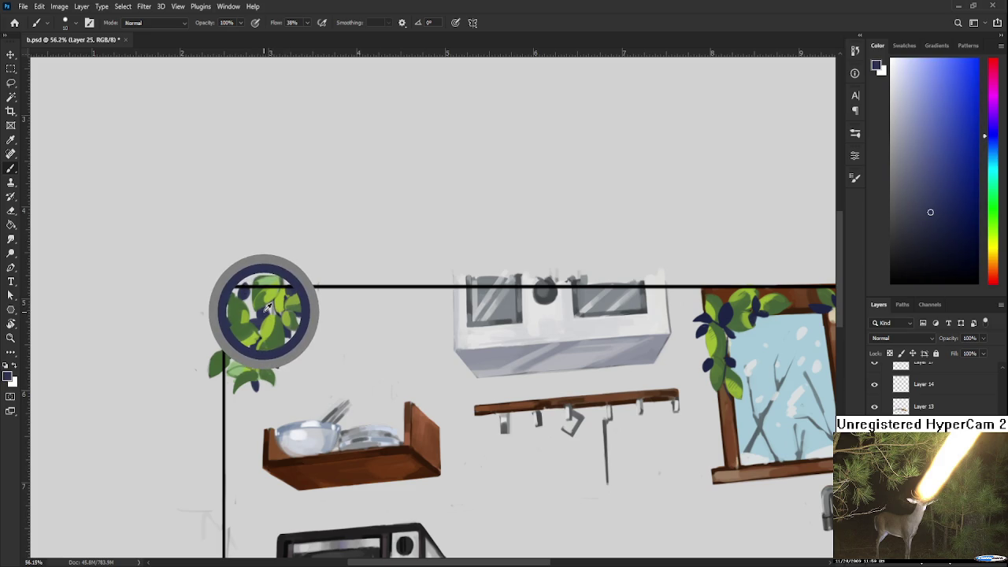
drag(267, 308, 267, 325)
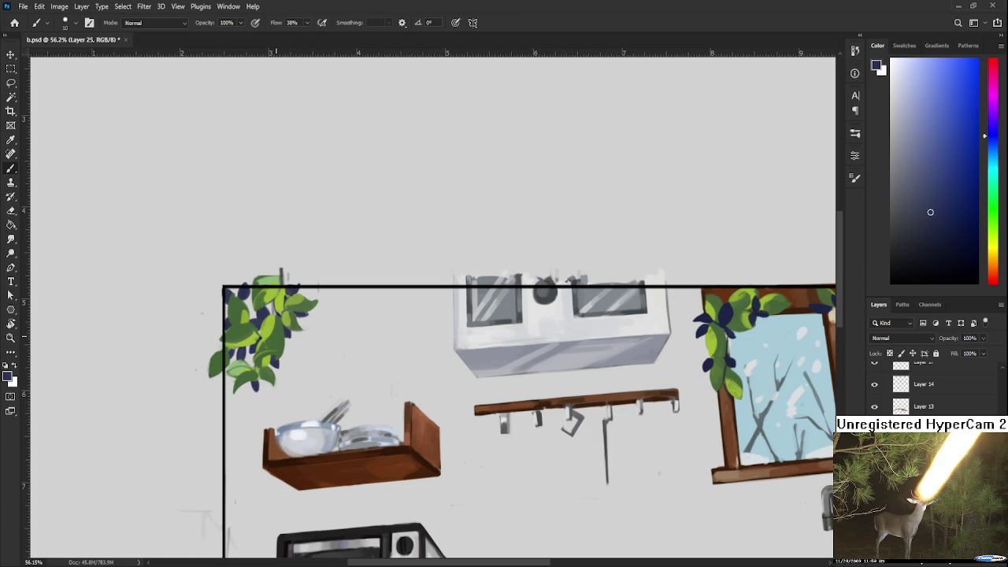
Sample navy from a leaf and paint a short dark touch on the top-left plant.
alt+click(293, 294)
drag(274, 311, 265, 312)
key(e)
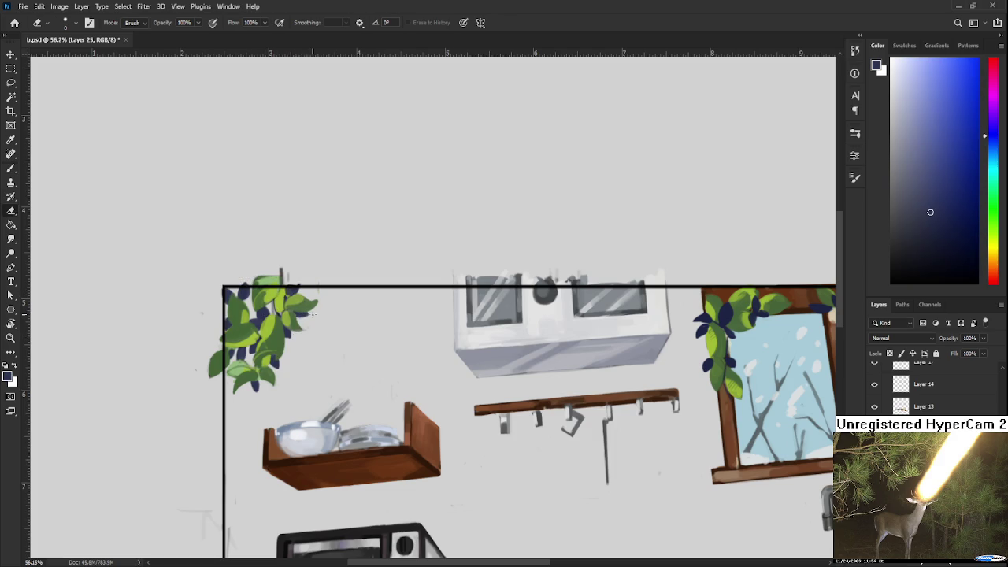
key(b)
alt+click(303, 312)
drag(303, 318, 297, 317)
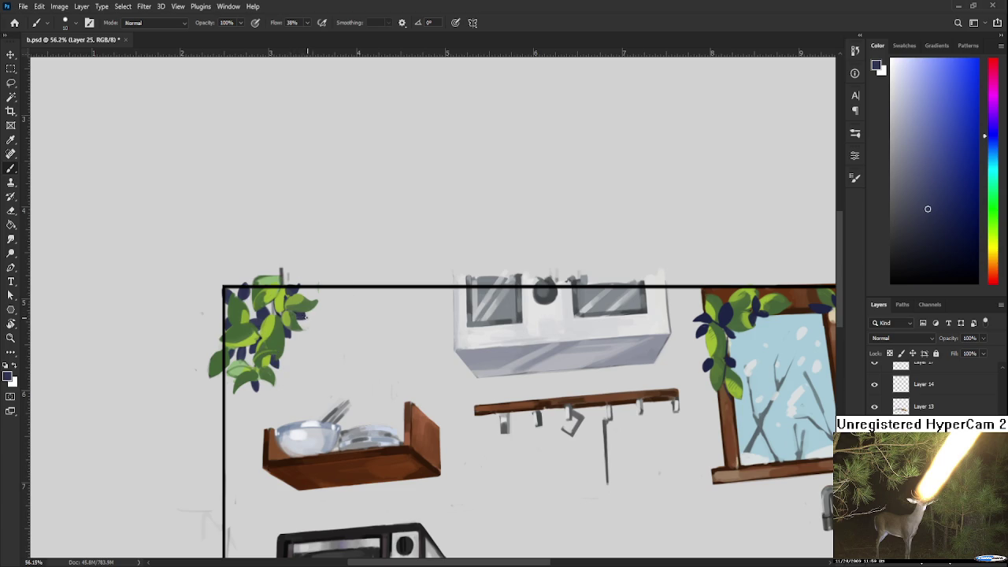
key(e)
key(b)
scroll(617, 501, down, 3)
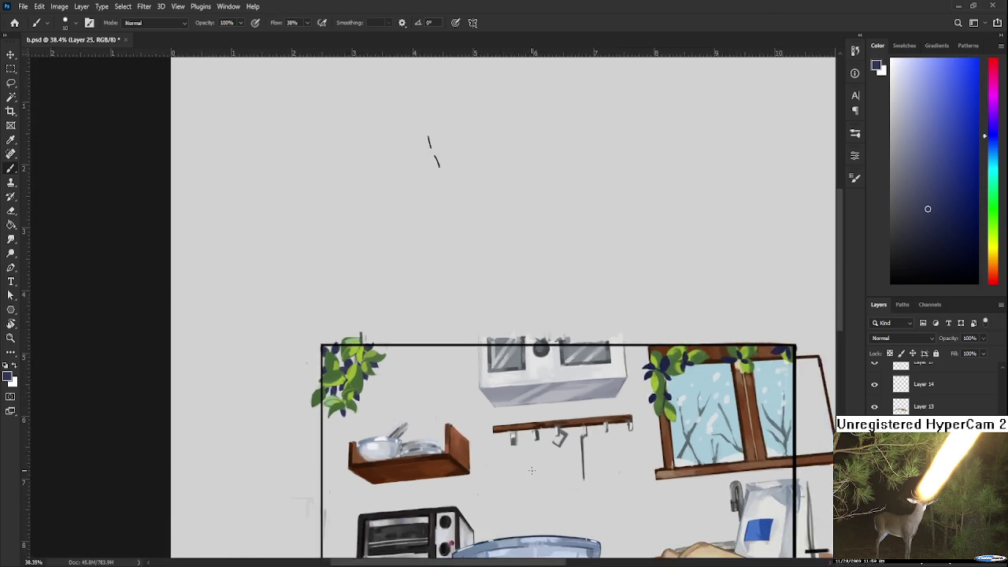
scroll(551, 457, down, 2)
scroll(510, 417, down, 1)
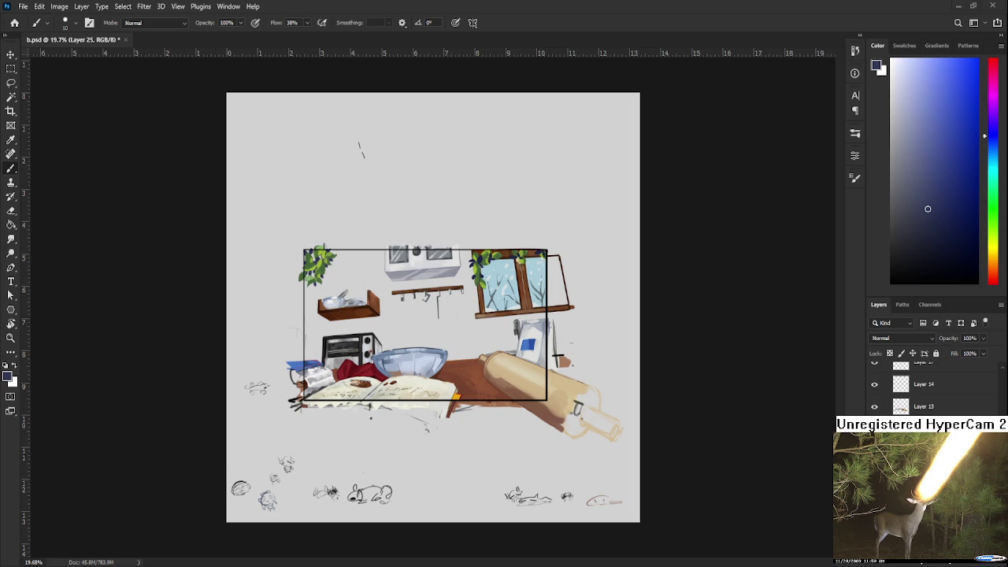
mouse_move(462, 303)
mouse_down()
mouse_move(448, 180)
mouse_move(461, 166)
mouse_up()
key(Return)
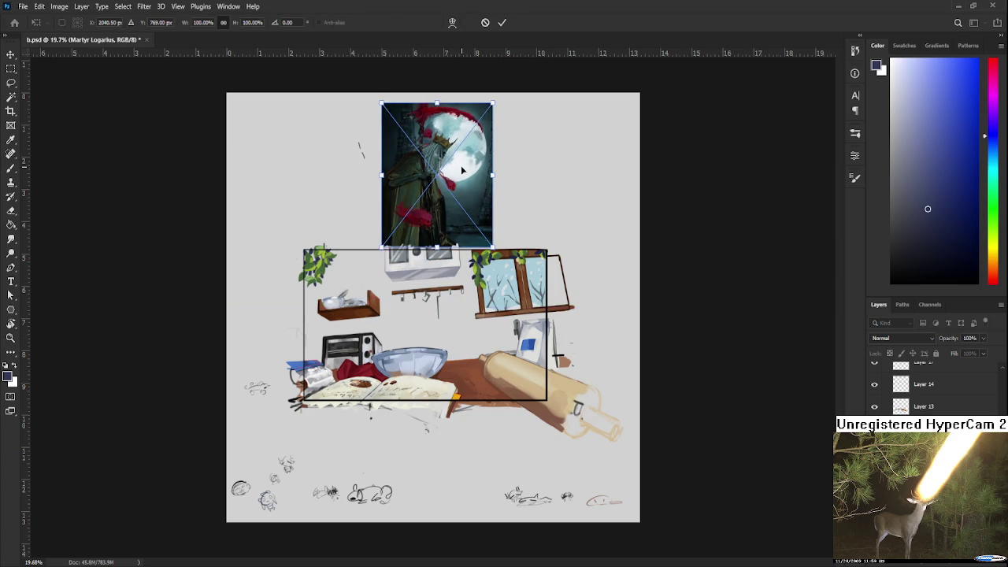
key(b)
scroll(460, 165, up, 3)
scroll(460, 166, up, 1)
scroll(458, 296, up, 3)
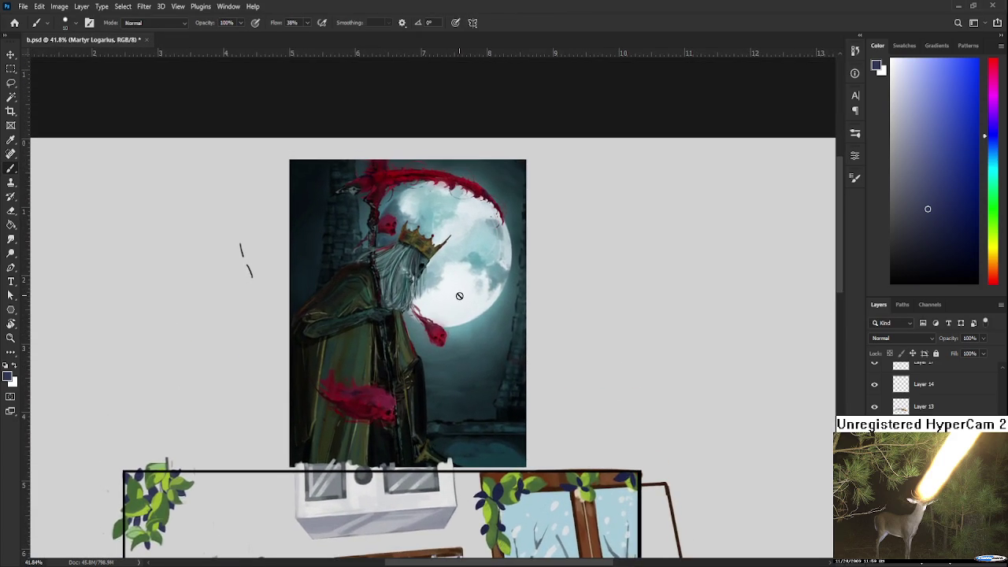
scroll(458, 296, up, 1)
scroll(458, 295, up, 1)
scroll(457, 292, down, 1)
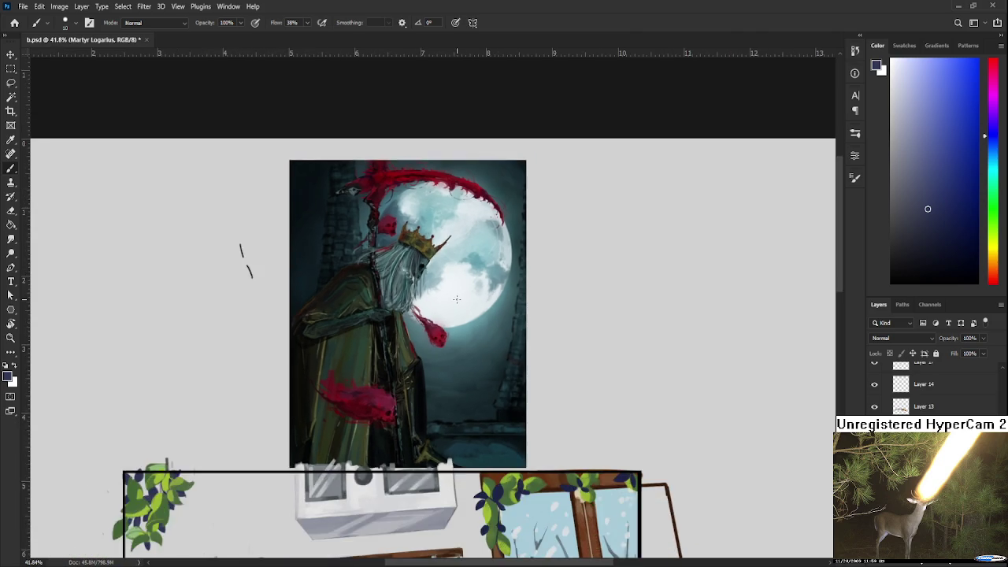
scroll(455, 280, down, 2)
scroll(451, 269, down, 2)
scroll(451, 268, down, 1)
scroll(440, 315, up, 1)
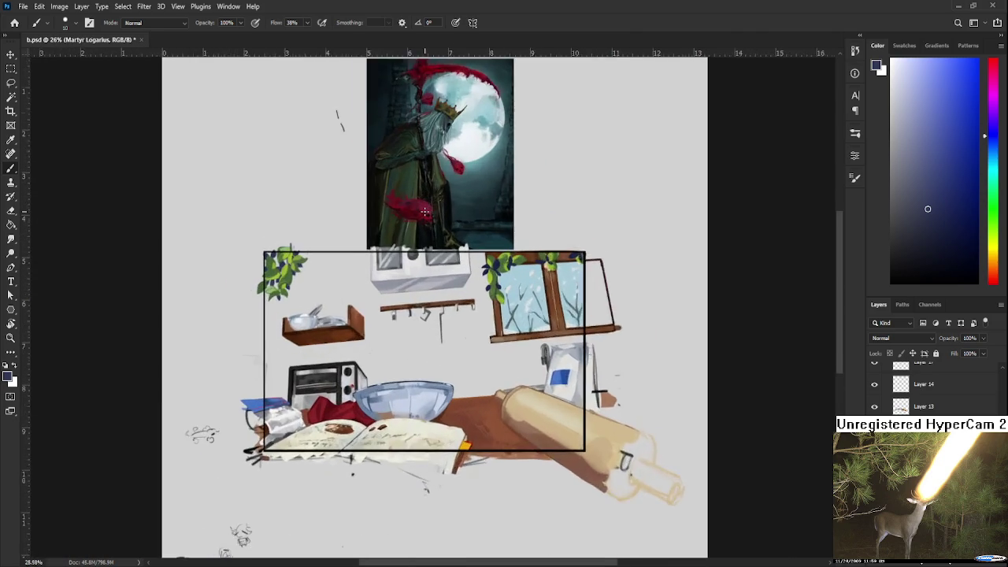
scroll(437, 331, up, 1)
scroll(433, 343, up, 2)
scroll(433, 342, up, 2)
scroll(434, 343, up, 2)
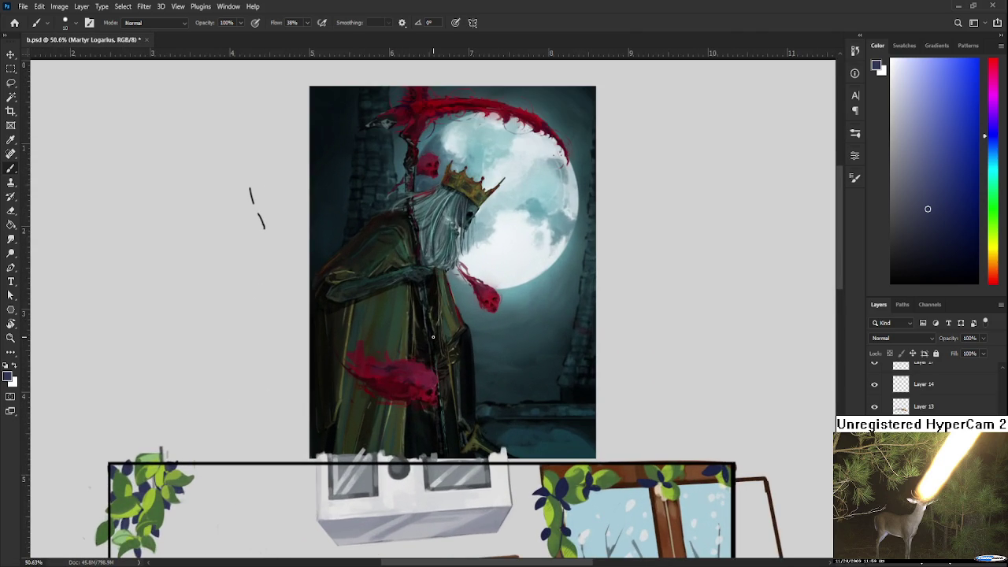
scroll(628, 344, down, 1)
scroll(628, 344, down, 1)
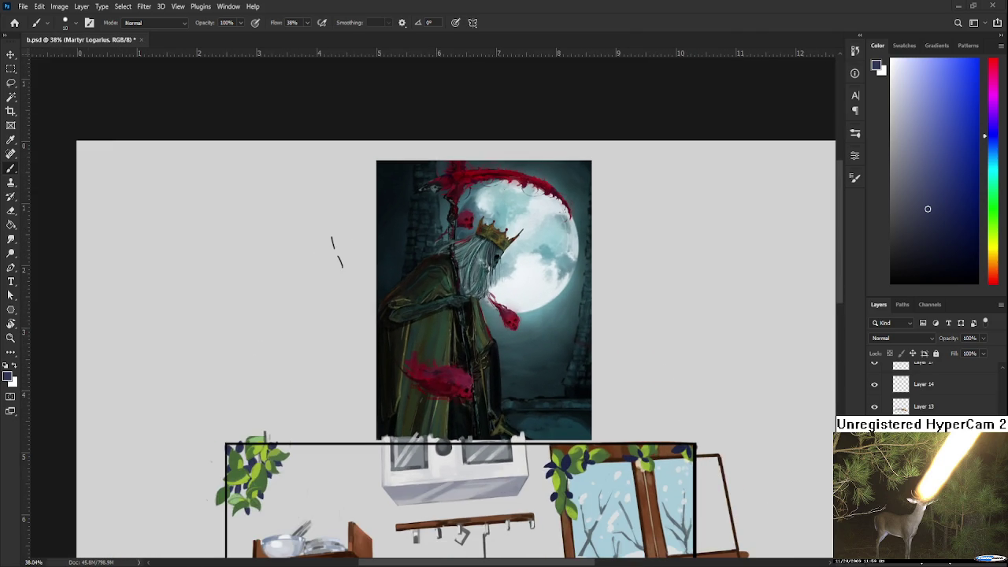
scroll(628, 344, down, 1)
scroll(628, 344, down, 1)
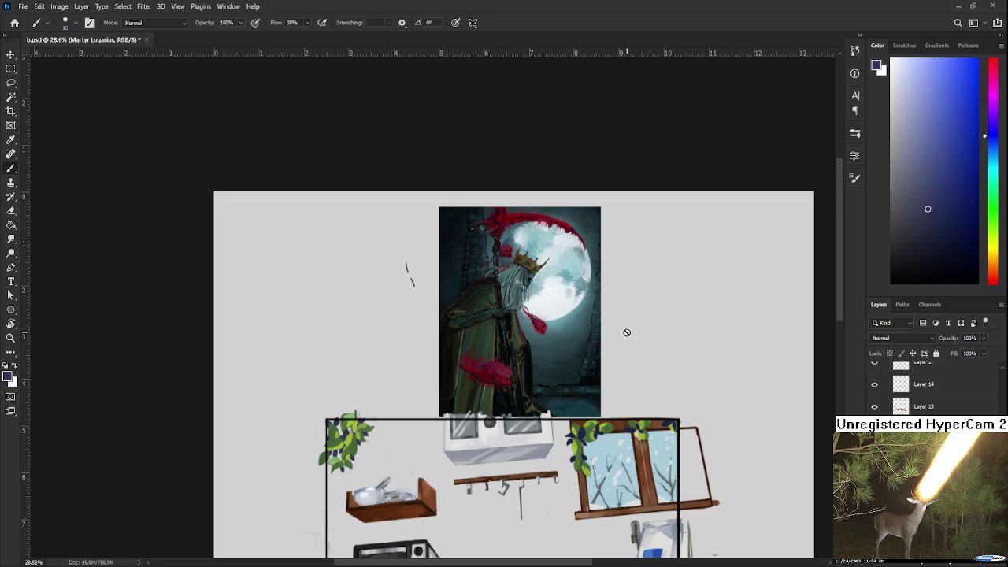
scroll(626, 334, up, 2)
scroll(599, 308, up, 2)
scroll(599, 308, up, 1)
mouse_move(540, 349)
mouse_down()
mouse_move(574, 349)
mouse_move(550, 369)
mouse_up()
scroll(562, 348, up, 2)
scroll(574, 348, down, 1)
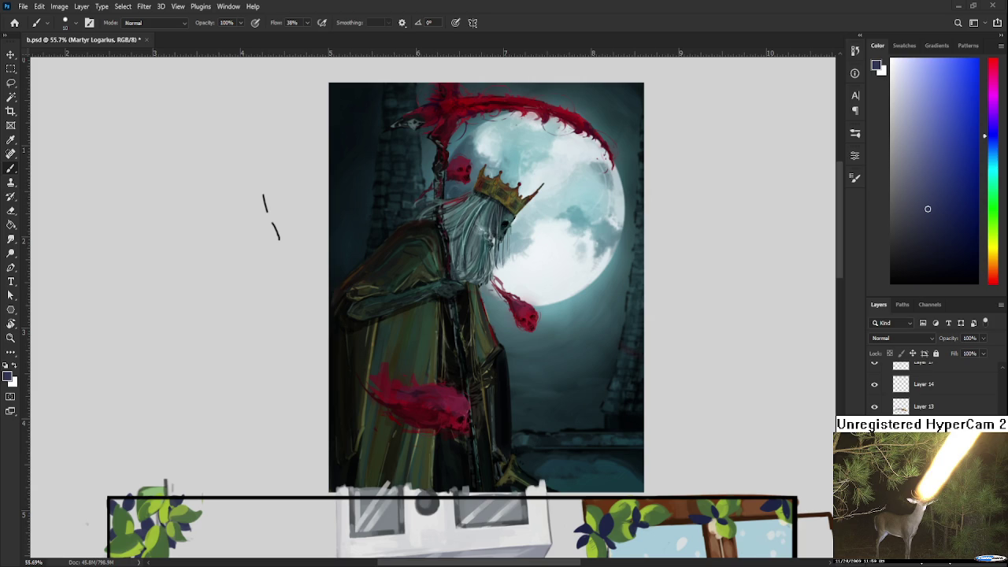
scroll(463, 381, down, 3)
scroll(462, 381, up, 2)
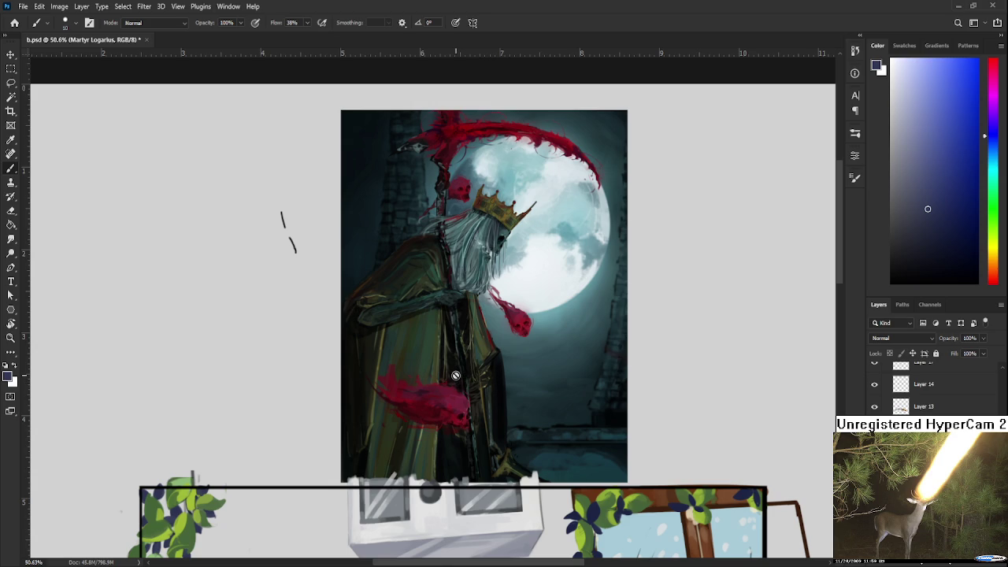
scroll(455, 375, up, 2)
scroll(455, 375, up, 2)
scroll(456, 371, up, 2)
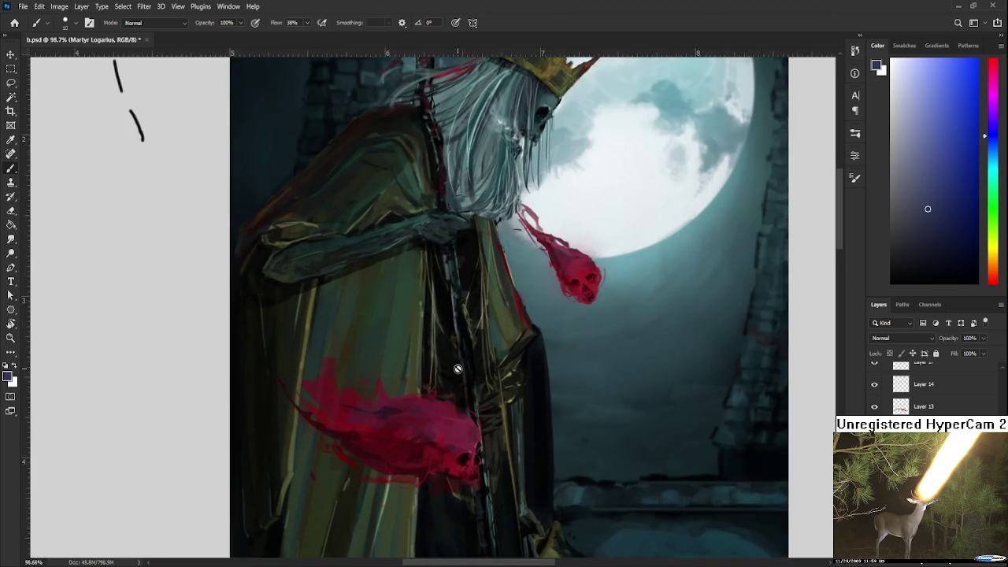
scroll(457, 369, up, 2)
scroll(457, 369, up, 1)
mouse_move(443, 400)
mouse_down()
mouse_move(438, 286)
mouse_move(424, 469)
mouse_up()
drag(433, 329, 446, 458)
scroll(449, 440, up, 1)
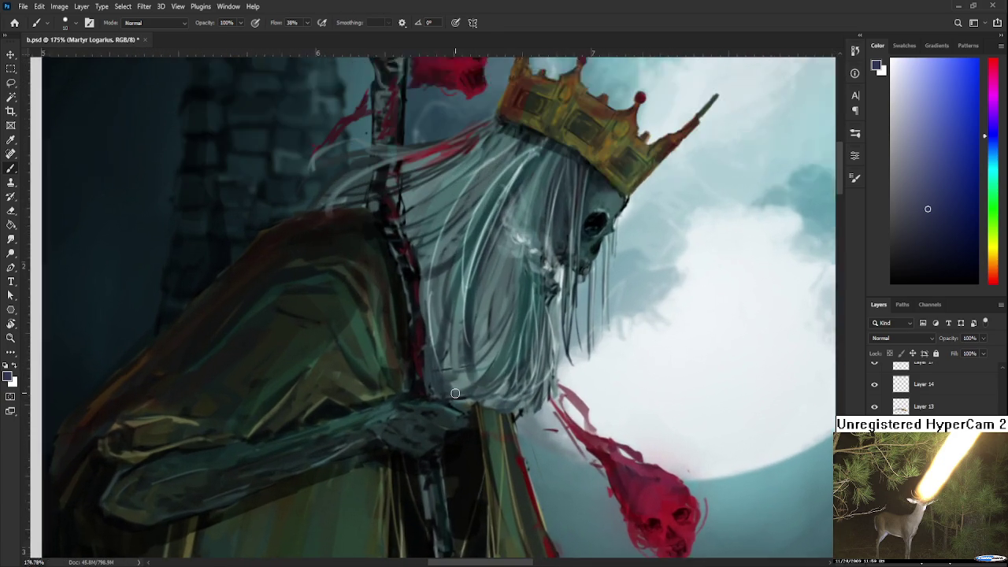
scroll(455, 393, up, 2)
scroll(455, 392, down, 1)
scroll(464, 391, down, 1)
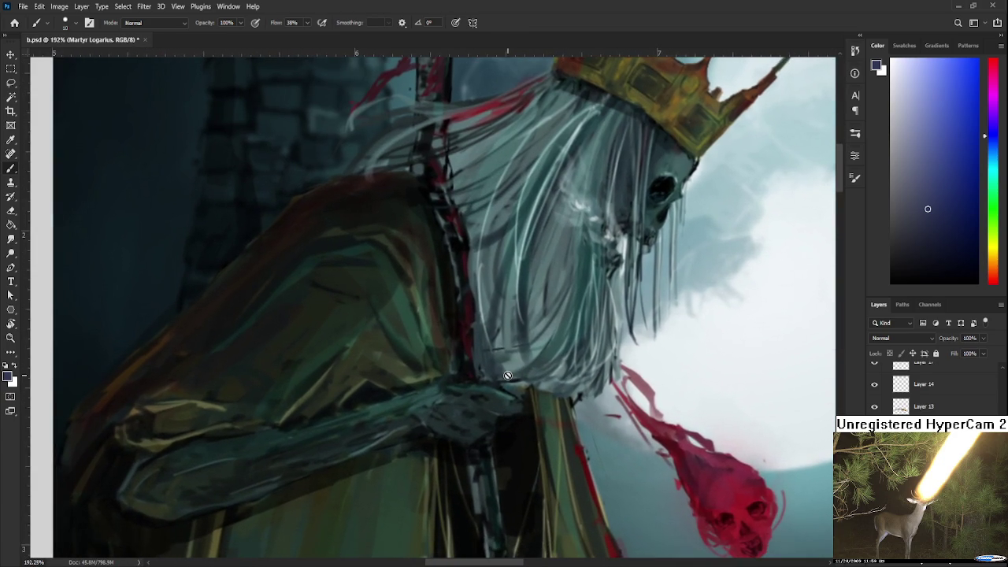
scroll(488, 388, down, 2)
scroll(506, 386, down, 1)
scroll(506, 386, down, 1)
scroll(506, 386, down, 1)
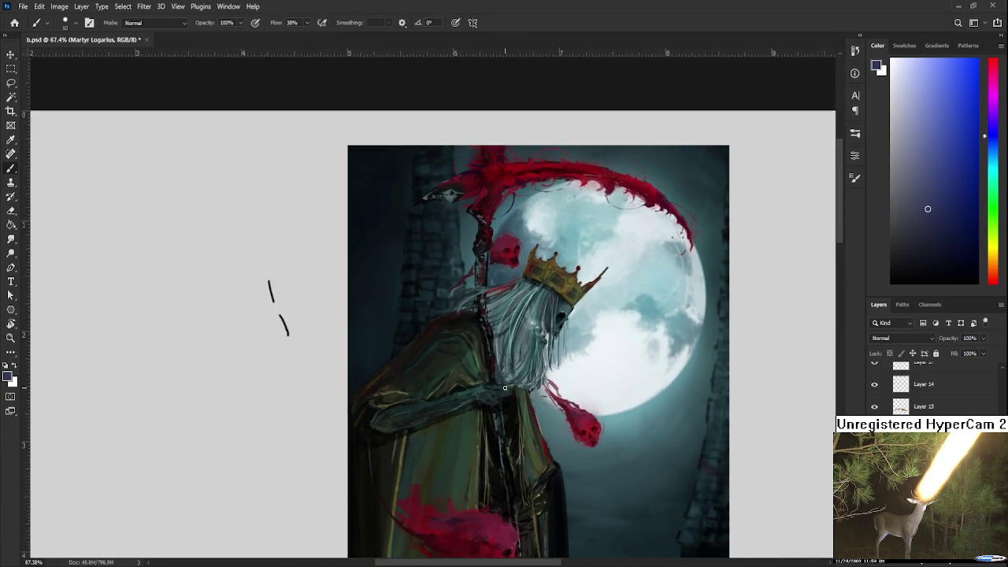
scroll(506, 386, down, 1)
scroll(504, 388, down, 1)
scroll(505, 388, down, 1)
mouse_move(488, 425)
mouse_down()
mouse_move(486, 268)
mouse_move(453, 434)
mouse_up()
scroll(458, 361, up, 2)
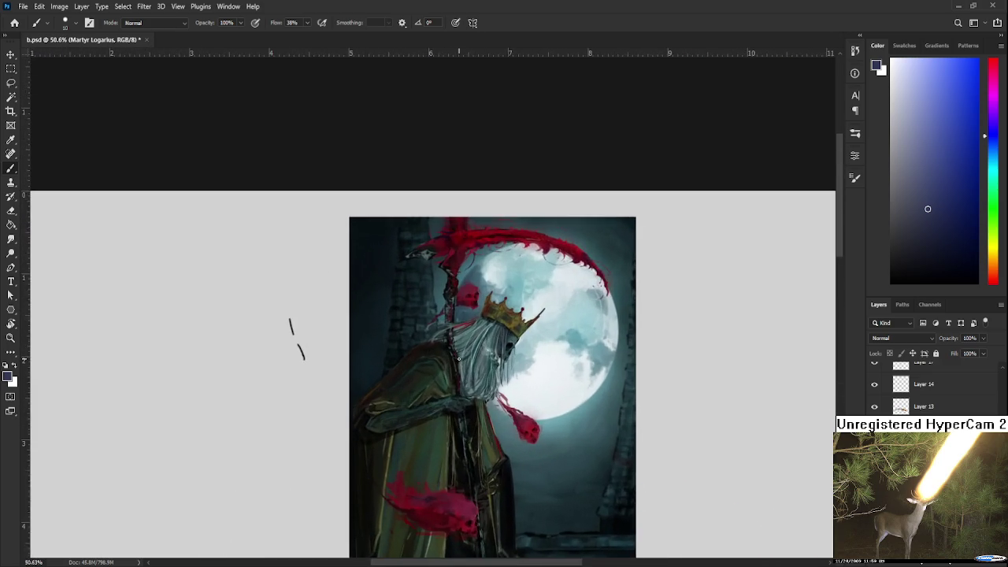
scroll(458, 362, up, 1)
scroll(458, 361, up, 1)
scroll(453, 370, up, 1)
scroll(441, 385, up, 1)
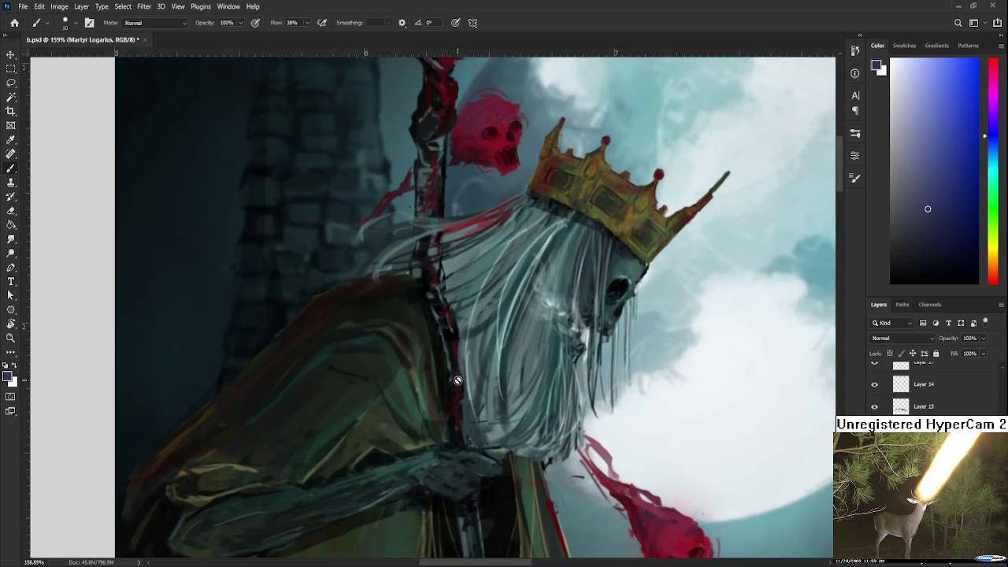
key(r)
drag(417, 411, 465, 430)
drag(527, 392, 475, 395)
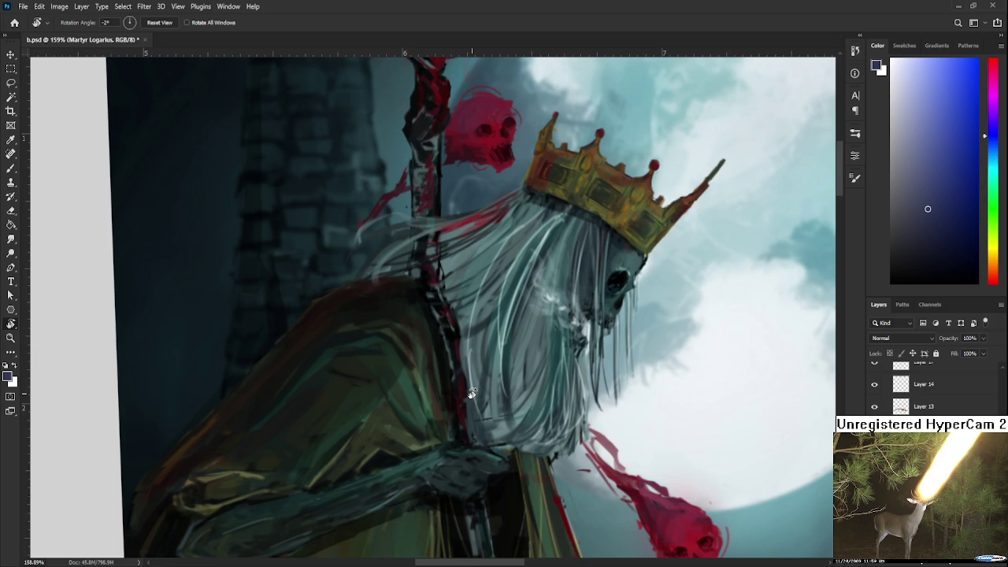
scroll(471, 393, down, 2)
scroll(488, 370, down, 1)
scroll(512, 346, down, 1)
scroll(532, 330, down, 1)
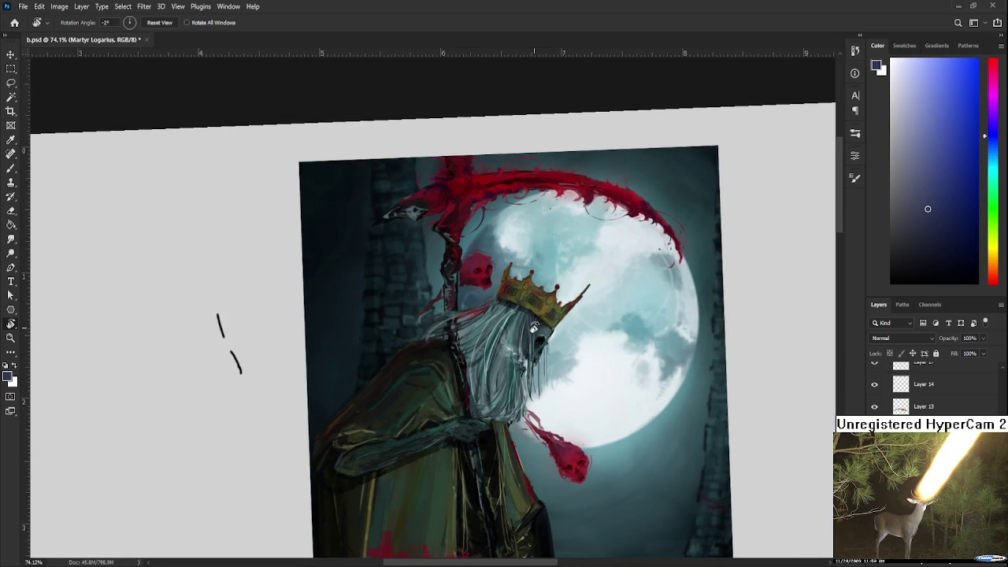
drag(531, 330, 544, 312)
scroll(544, 313, up, 2)
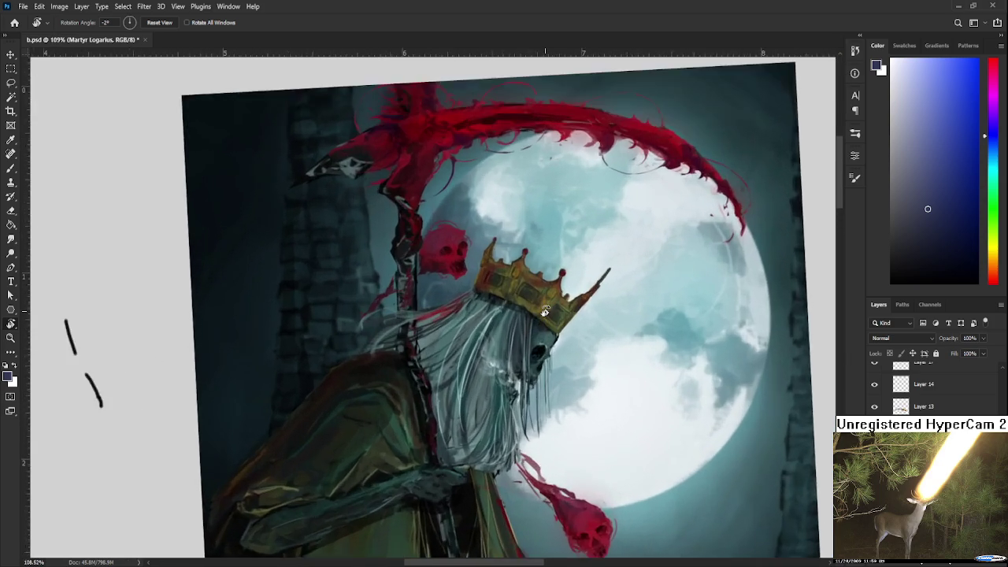
scroll(544, 312, up, 2)
scroll(559, 309, up, 1)
scroll(575, 304, up, 1)
scroll(590, 301, up, 1)
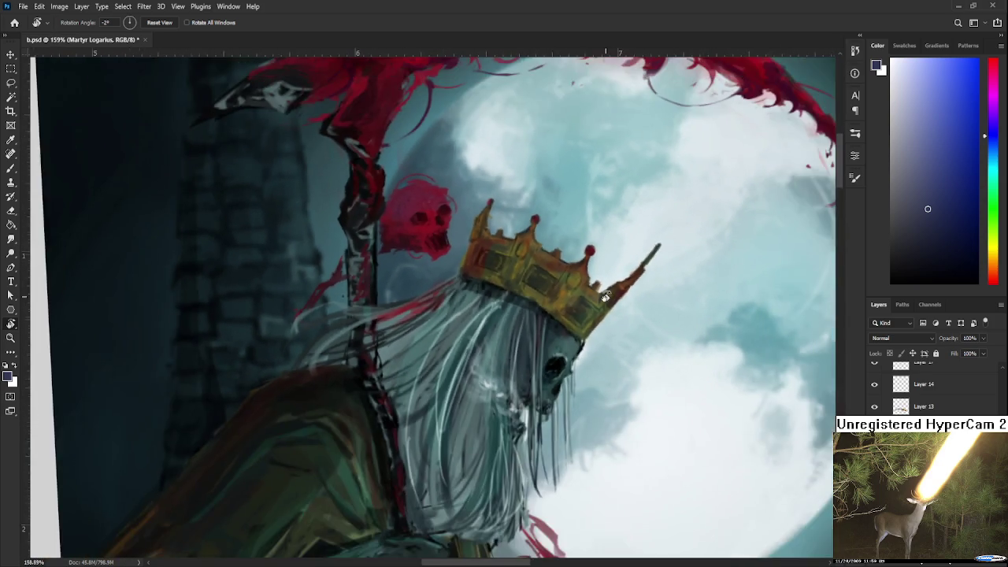
scroll(604, 297, down, 6)
scroll(573, 410, down, 2)
scroll(548, 349, down, 4)
scroll(537, 307, down, 1)
scroll(547, 383, up, 2)
scroll(547, 384, down, 3)
scroll(547, 383, down, 1)
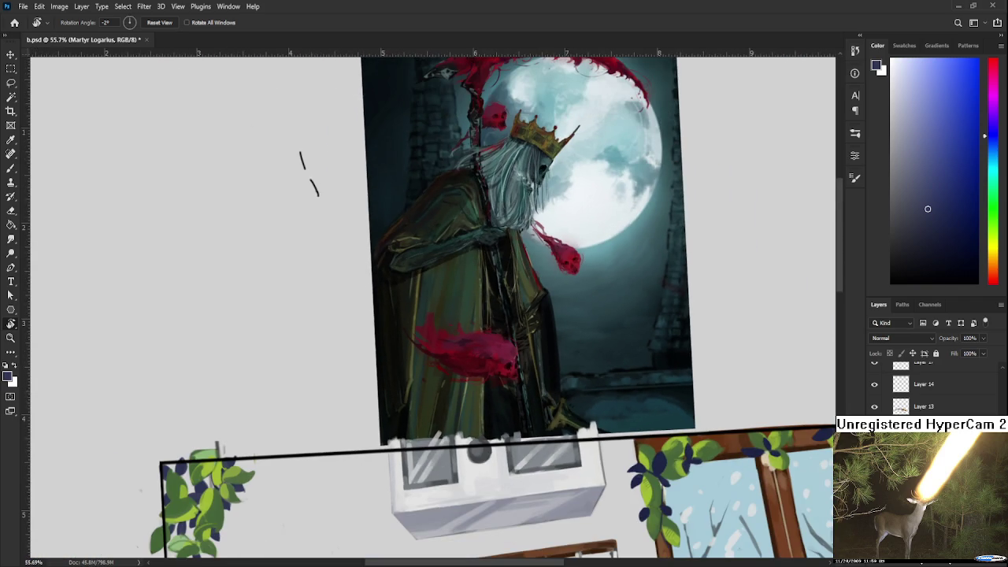
Hide the Martyr Logarius reference layer and level the canvas rotation back to 0°.
key(Delete)
scroll(662, 387, down, 2)
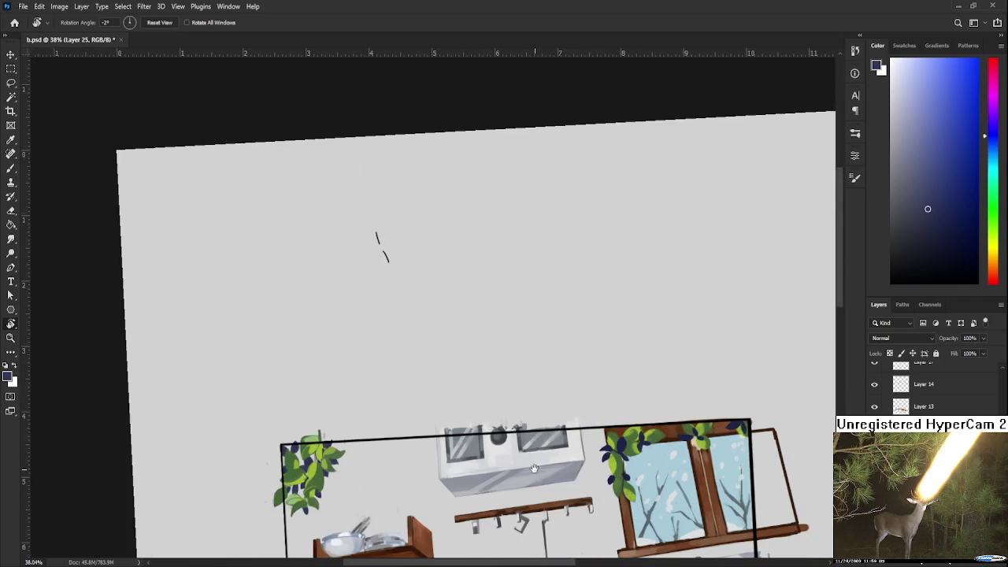
scroll(661, 387, down, 2)
drag(661, 387, 662, 401)
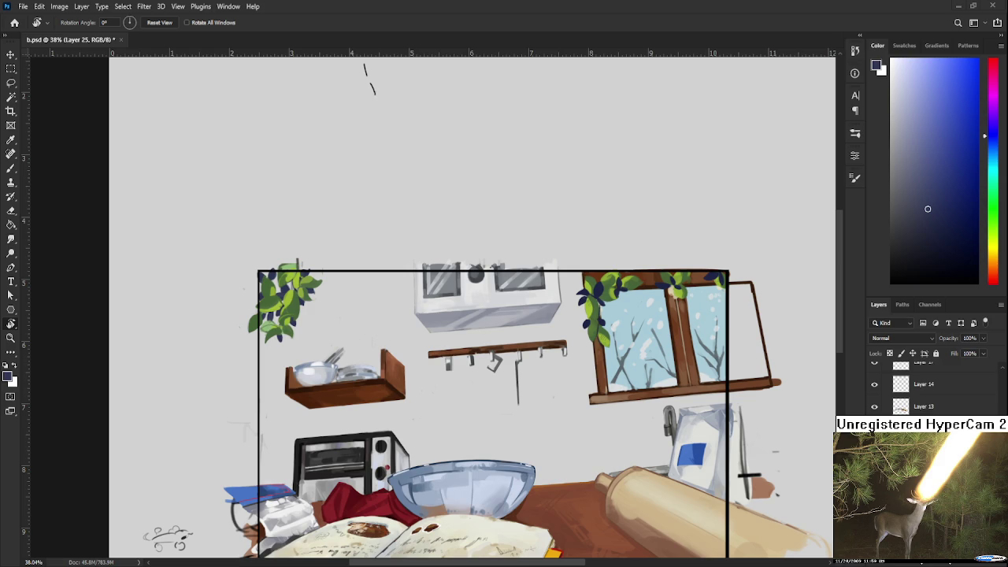
scroll(427, 383, down, 2)
scroll(426, 384, up, 2)
scroll(427, 383, up, 2)
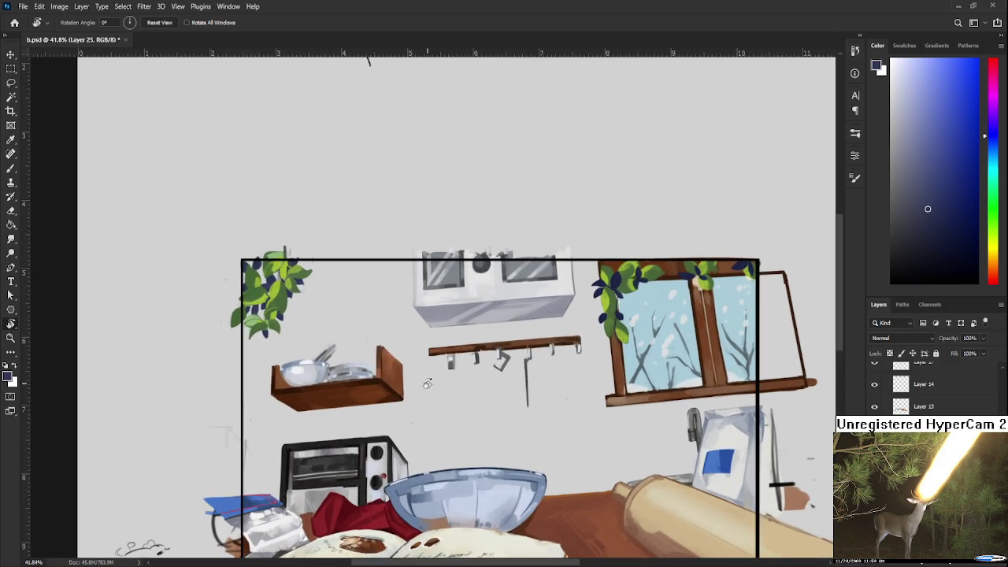
Pick a darker bluish-grey from the Color panel and roughly double the brush size.
key(b)
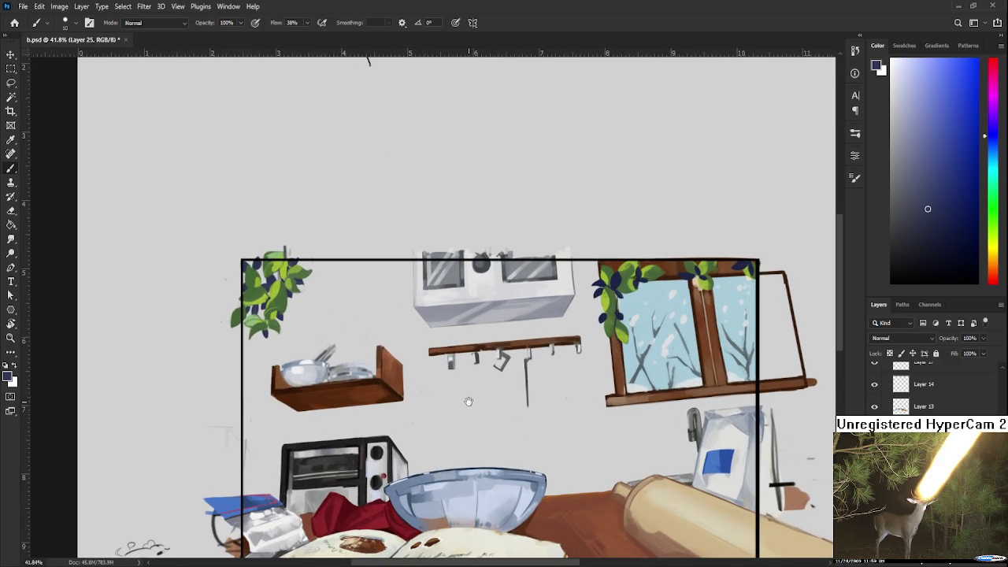
drag(464, 399, 503, 323)
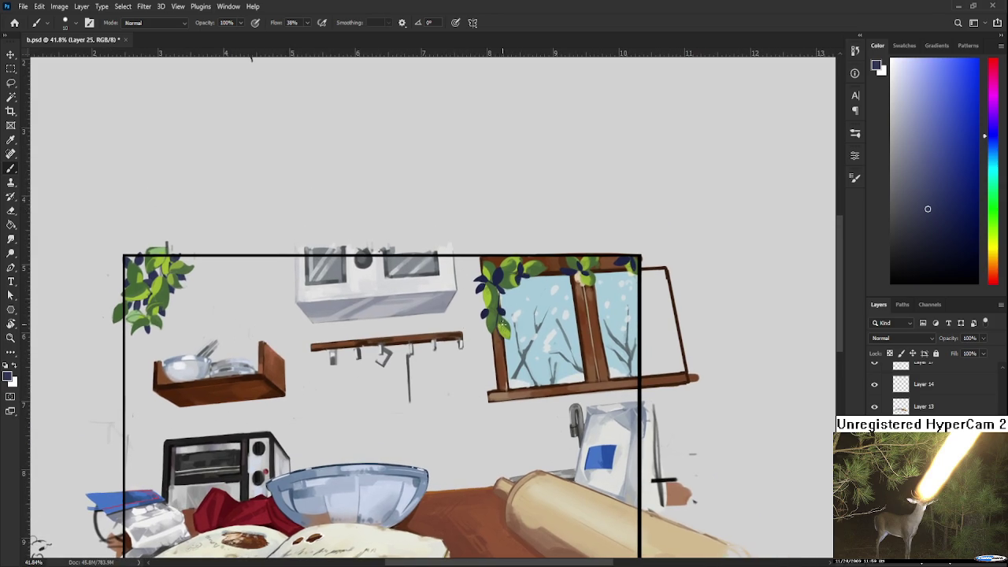
drag(293, 337, 433, 358)
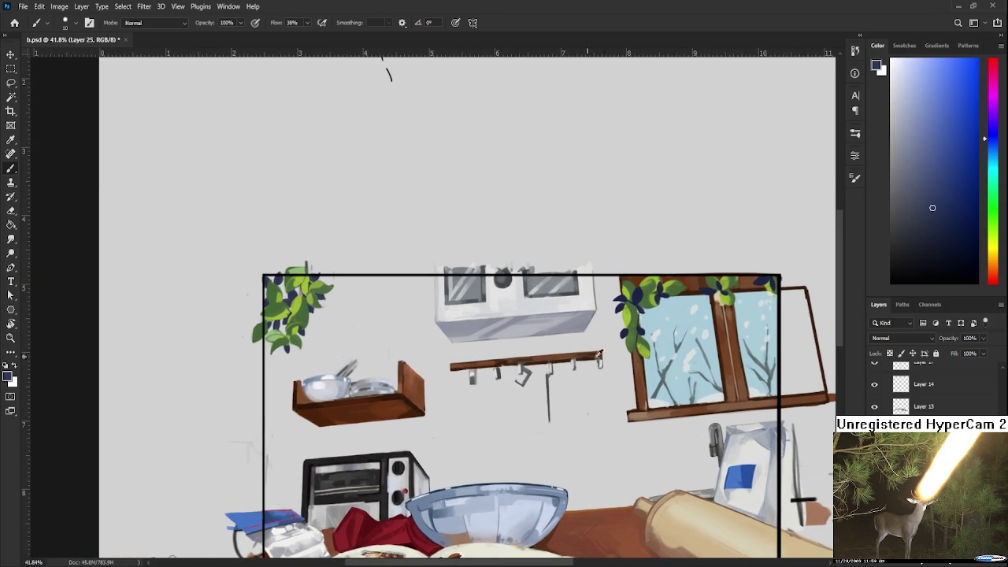
alt+click(631, 301)
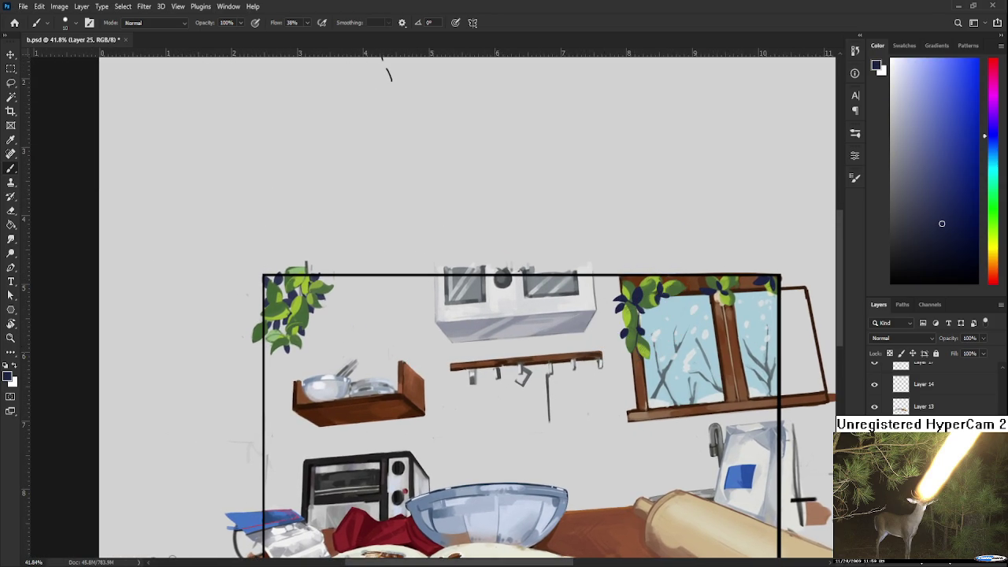
key(bracketright)
drag(460, 383, 363, 380)
scroll(492, 384, up, 3)
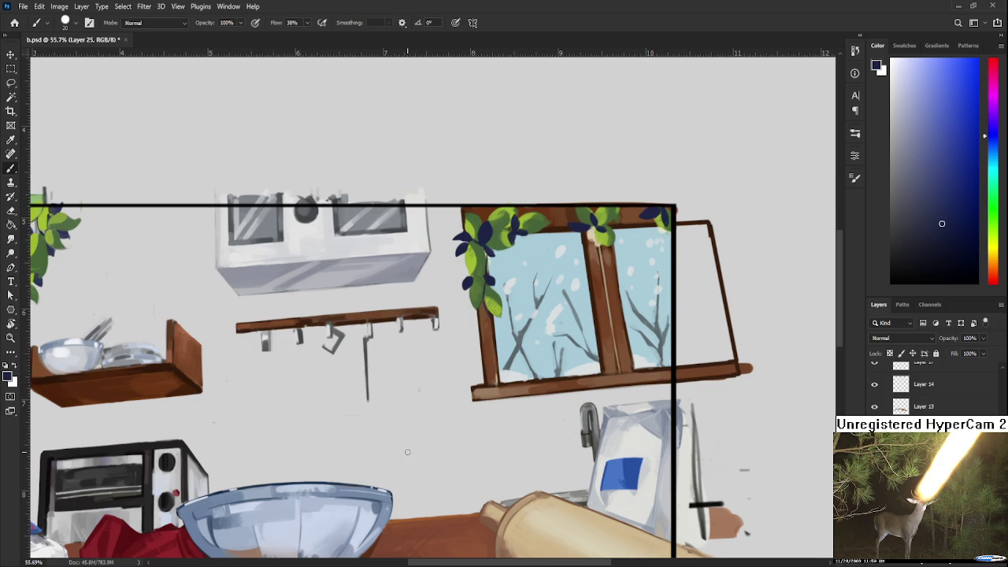
scroll(431, 393, down, 3)
Pan and zoom around the framed kitchen painting to review the plants, shelf and window.
scroll(377, 393, up, 1)
scroll(324, 399, up, 1)
drag(325, 399, 415, 389)
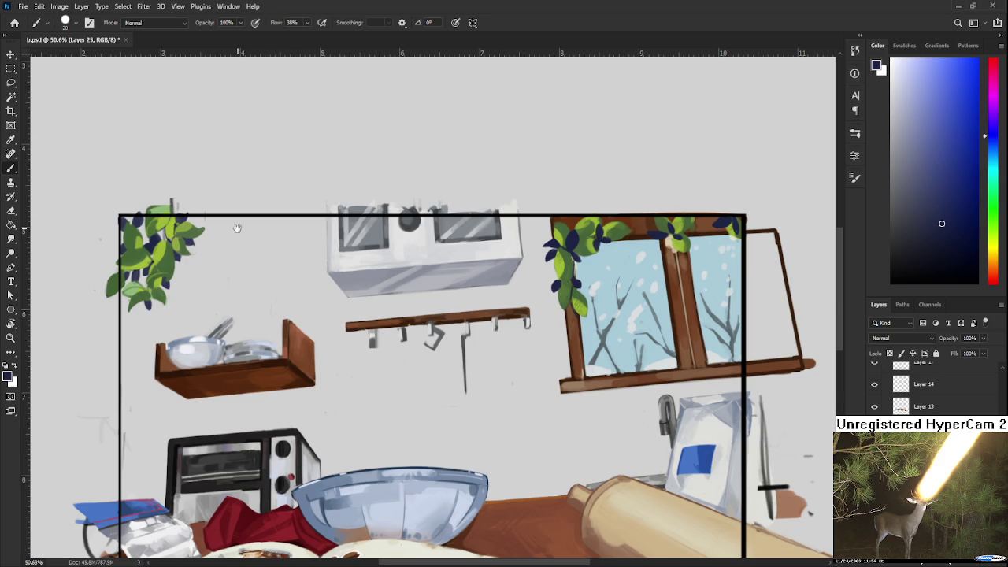
scroll(251, 245, up, 1)
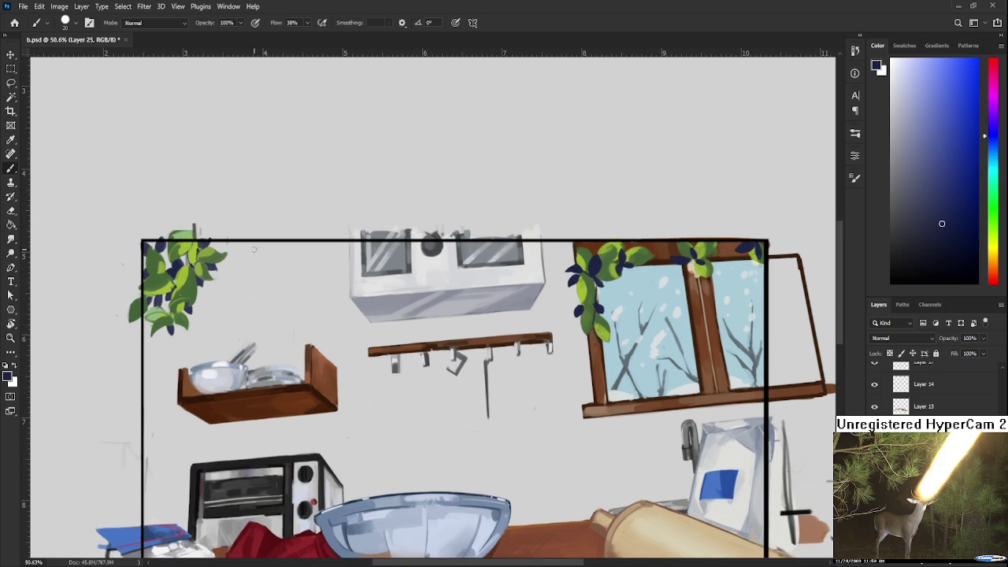
mouse_move(259, 256)
mouse_down()
mouse_move(239, 258)
mouse_move(238, 232)
mouse_move(248, 230)
mouse_up()
alt+click(187, 258)
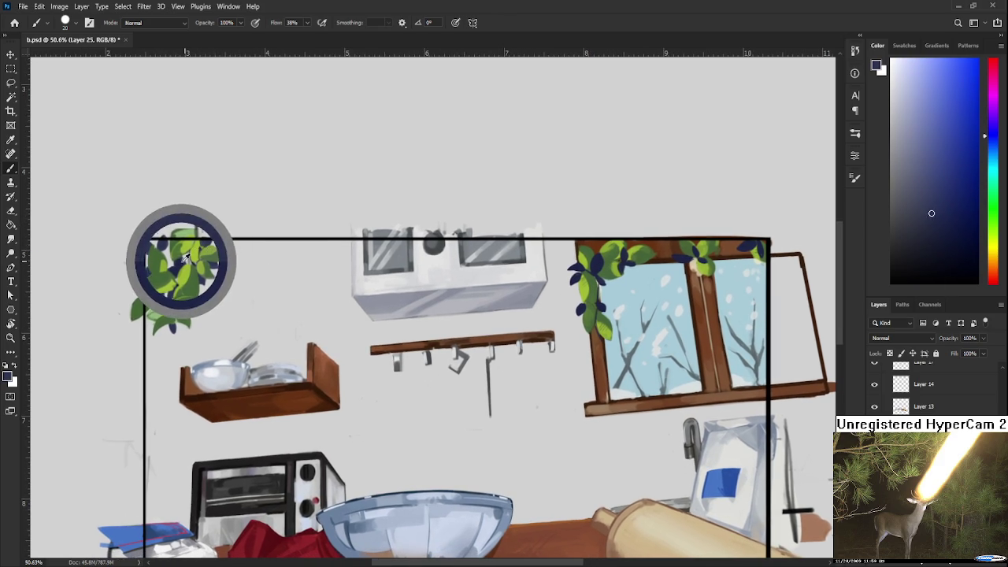
drag(253, 259, 248, 322)
mouse_move(300, 203)
mouse_down()
mouse_move(290, 256)
mouse_move(247, 239)
mouse_move(291, 245)
mouse_move(244, 251)
mouse_up()
key(ctrl+z)
key(ctrl+z)
key(ctrl+z)
key(ctrl+z)
key(ctrl+z)
drag(236, 235, 252, 252)
key(ctrl+z)
key(ctrl+z)
key(ctrl+z)
mouse_move(301, 210)
mouse_down()
mouse_move(280, 242)
mouse_move(299, 247)
mouse_move(354, 222)
mouse_up()
drag(316, 204, 349, 217)
mouse_move(271, 266)
mouse_down()
mouse_move(380, 218)
mouse_move(326, 243)
mouse_move(368, 223)
mouse_move(310, 285)
mouse_move(391, 244)
mouse_up()
key(ctrl+z)
key(ctrl+z)
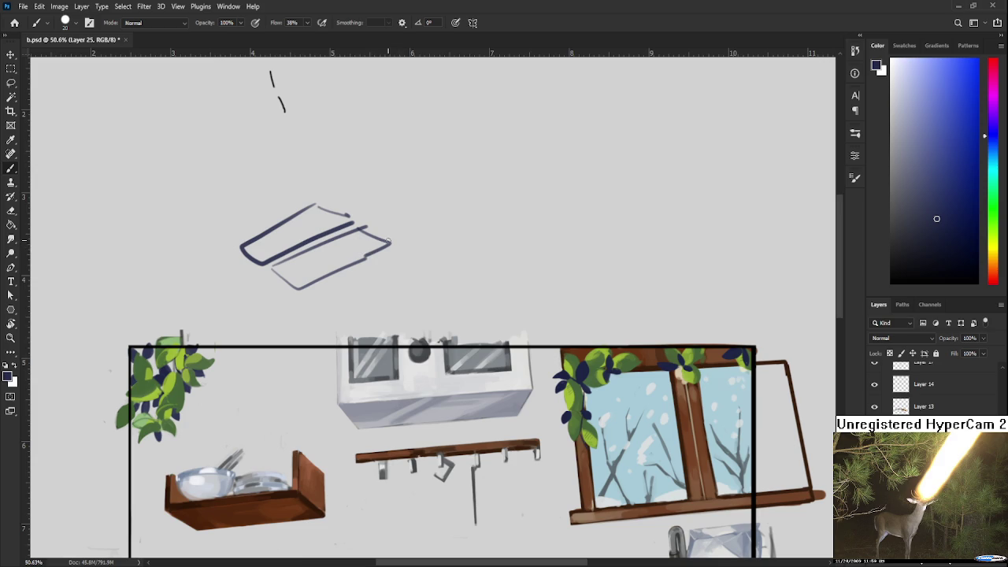
key(ctrl+z)
key(ctrl+z)
key(l)
mouse_move(236, 258)
mouse_down()
mouse_move(235, 228)
mouse_move(333, 302)
mouse_up()
key(Delete)
key(ctrl+d)
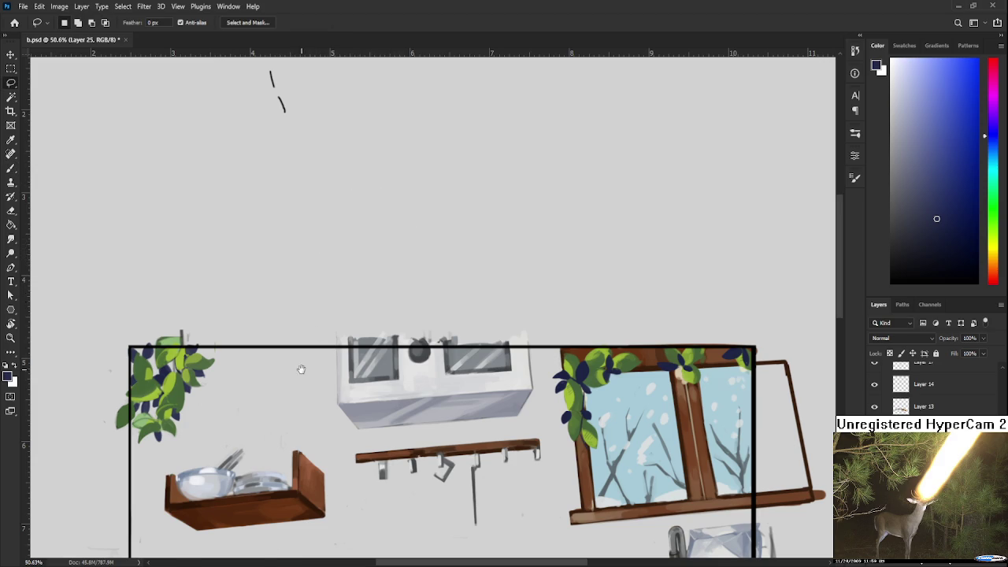
drag(301, 366, 292, 252)
drag(344, 293, 344, 270)
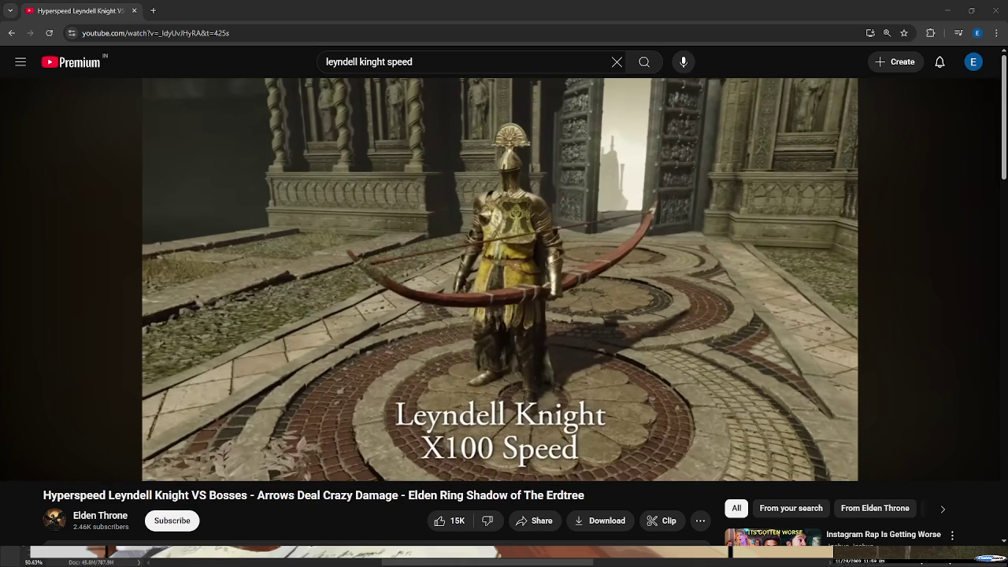
Play the Hyperspeed Leyndell Knight VS Bosses video and jump ahead to the Messmer the Impaler chapter.
key(Tab)
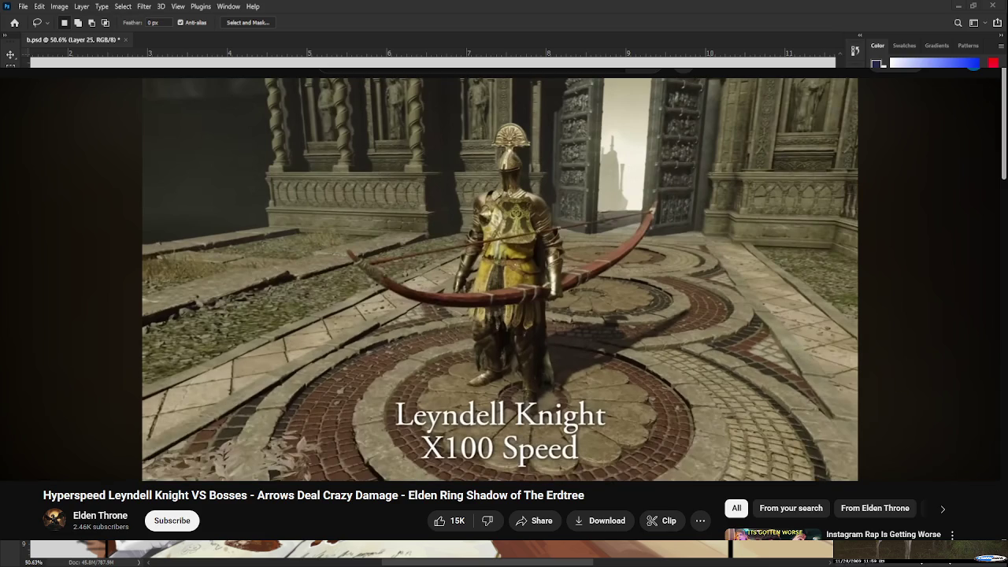
key(space)
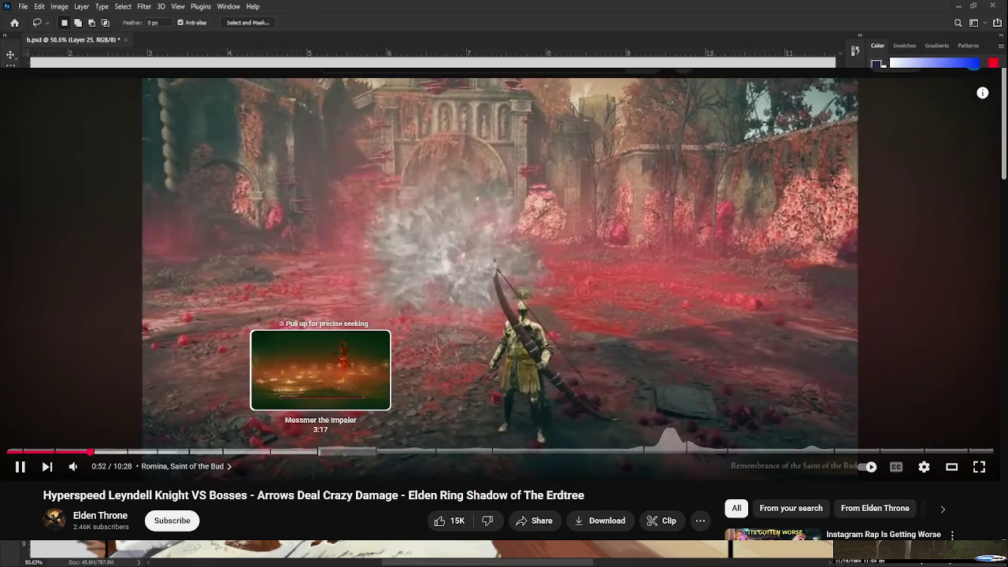
click(320, 452)
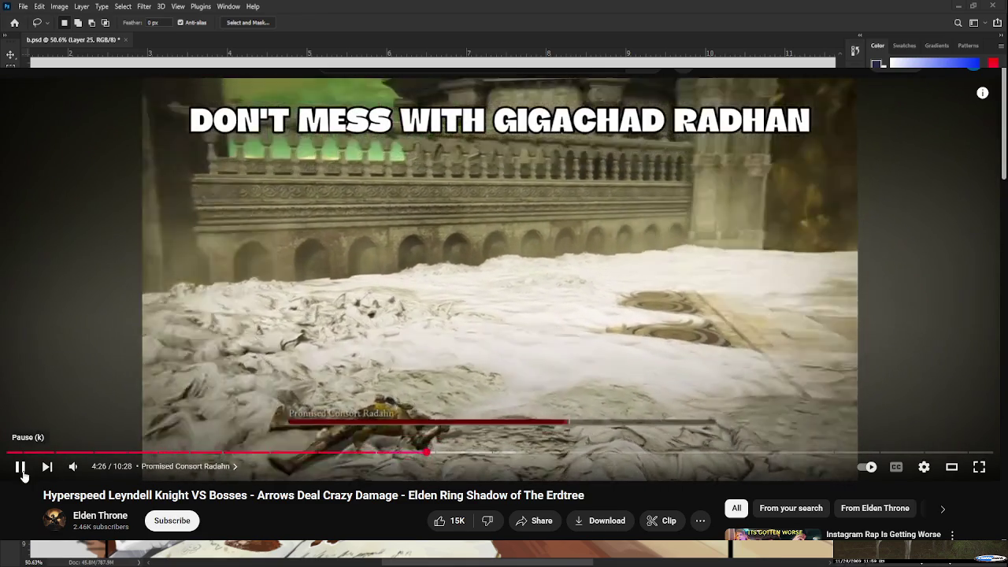
Pause and then resume the boss video.
click(21, 469)
click(21, 468)
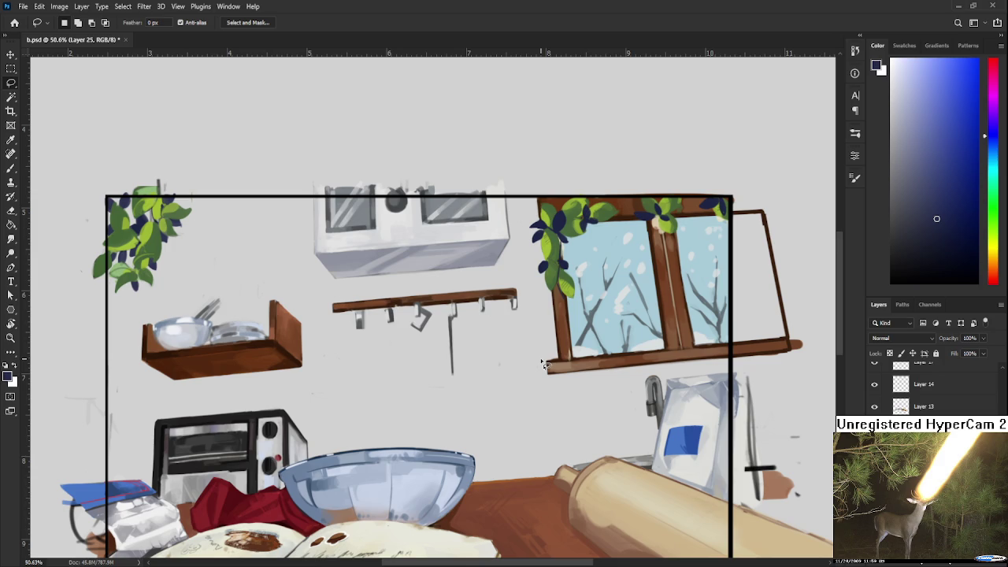
scroll(495, 330, left, 3)
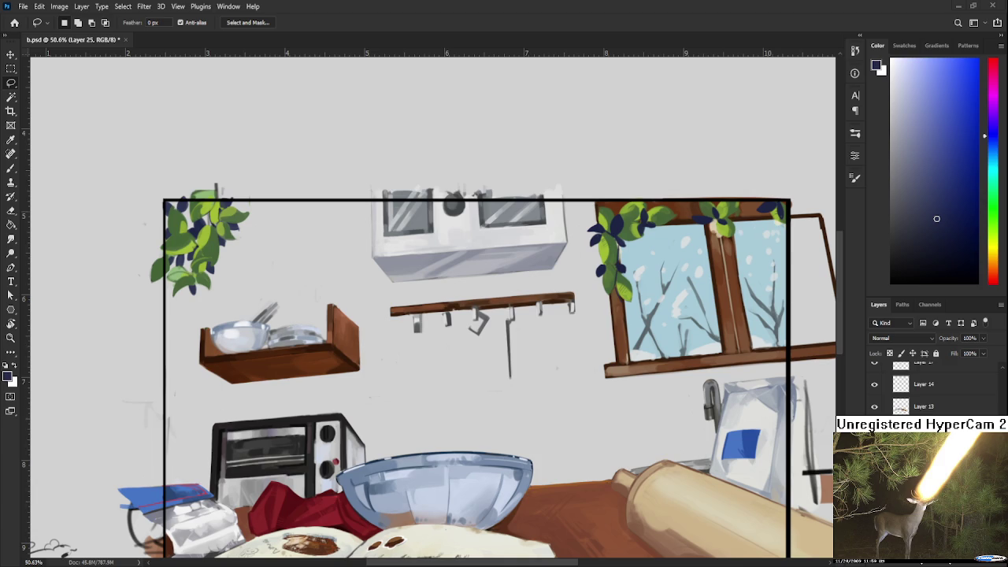
scroll(400, 371, up, 1)
scroll(477, 353, up, 1)
scroll(477, 344, up, 1)
scroll(326, 391, up, 1)
scroll(308, 326, down, 4)
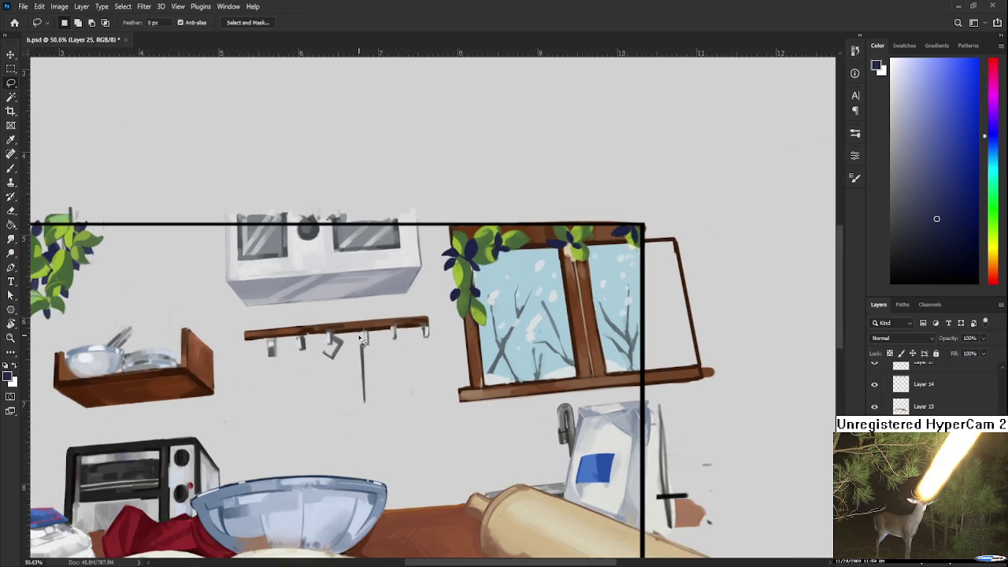
mouse_move(418, 284)
mouse_down()
mouse_move(356, 332)
mouse_move(461, 348)
mouse_move(410, 341)
mouse_move(436, 330)
mouse_up()
key(b)
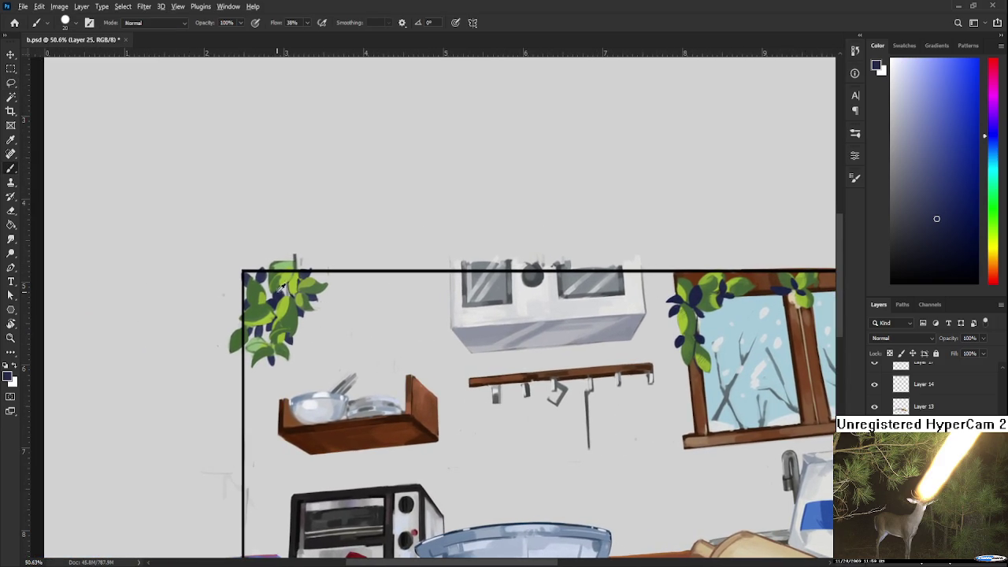
Sample the plant's green leaf colour and pan across the kitchen painting to recentre the frame.
alt+click(272, 293)
drag(312, 325, 132, 211)
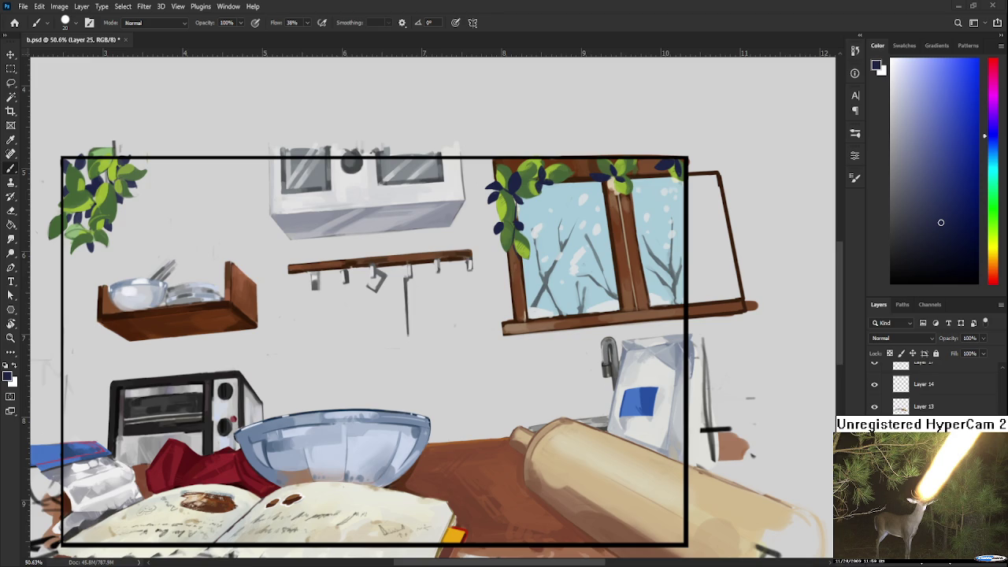
drag(433, 379, 514, 344)
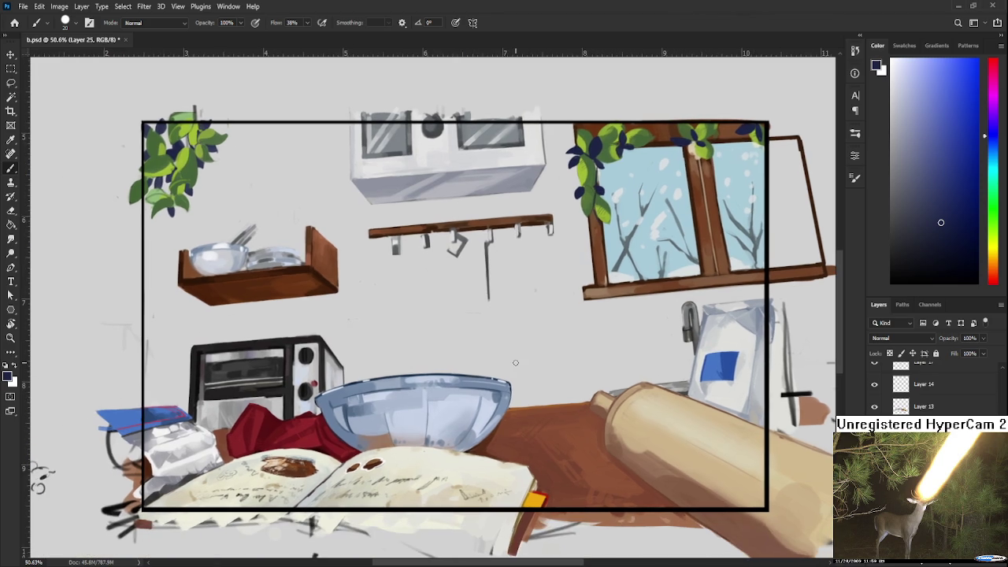
scroll(514, 344, down, 2)
scroll(516, 329, up, 1)
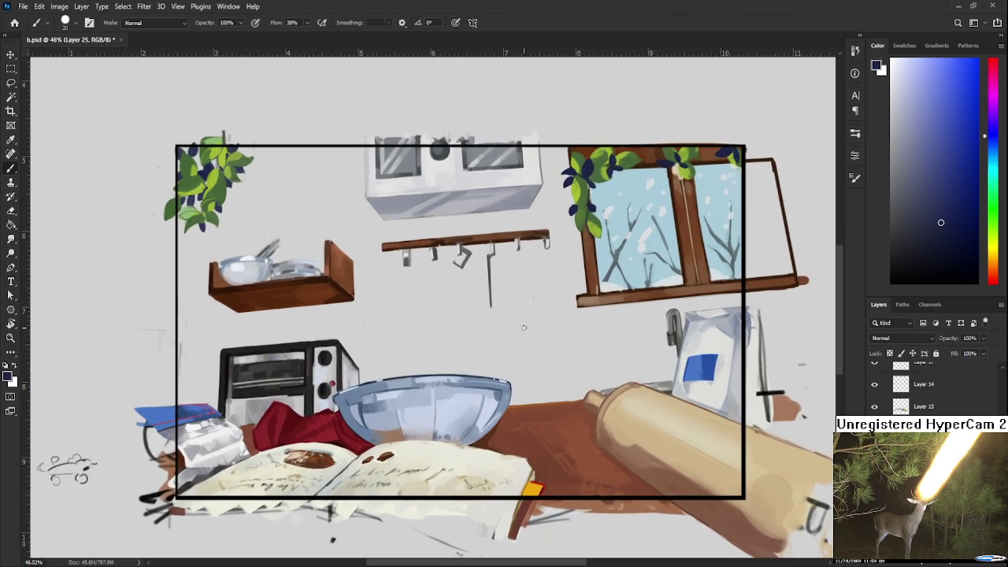
drag(457, 487, 436, 469)
scroll(430, 447, up, 1)
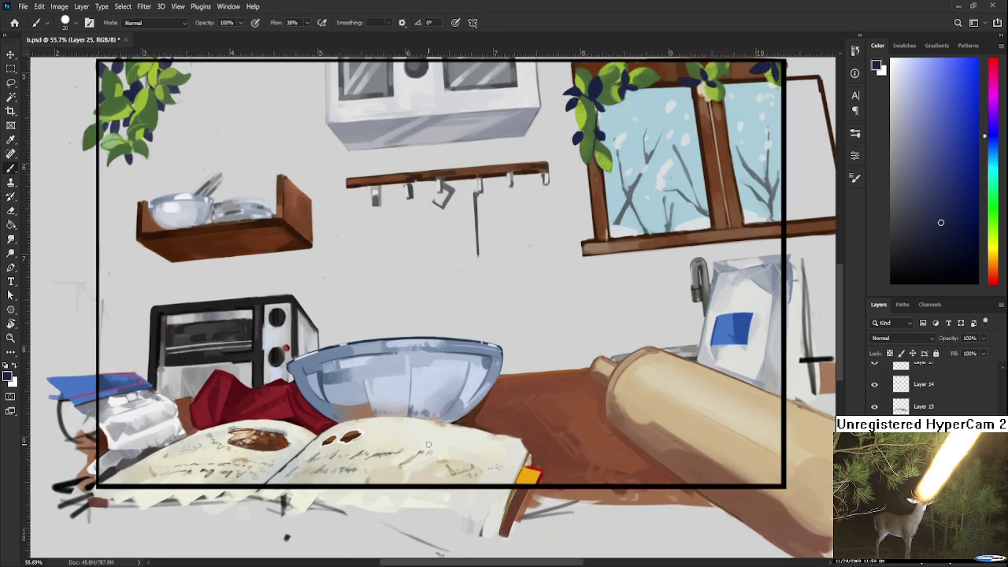
scroll(428, 445, up, 1)
scroll(428, 445, up, 2)
scroll(425, 446, up, 1)
scroll(422, 448, down, 3)
scroll(422, 448, down, 1)
scroll(421, 441, down, 3)
scroll(404, 435, up, 1)
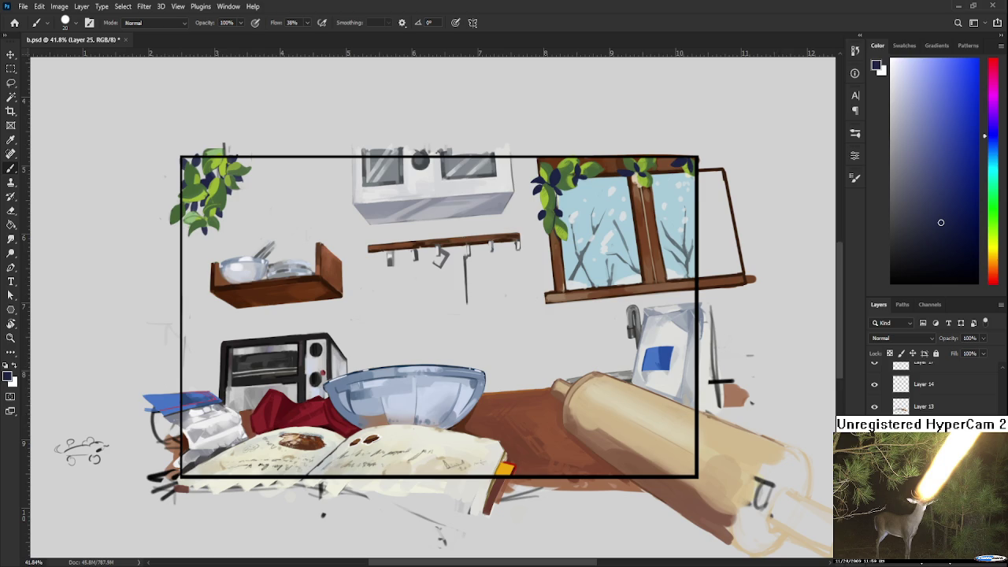
scroll(378, 220, up, 1)
scroll(373, 210, up, 1)
scroll(373, 210, down, 1)
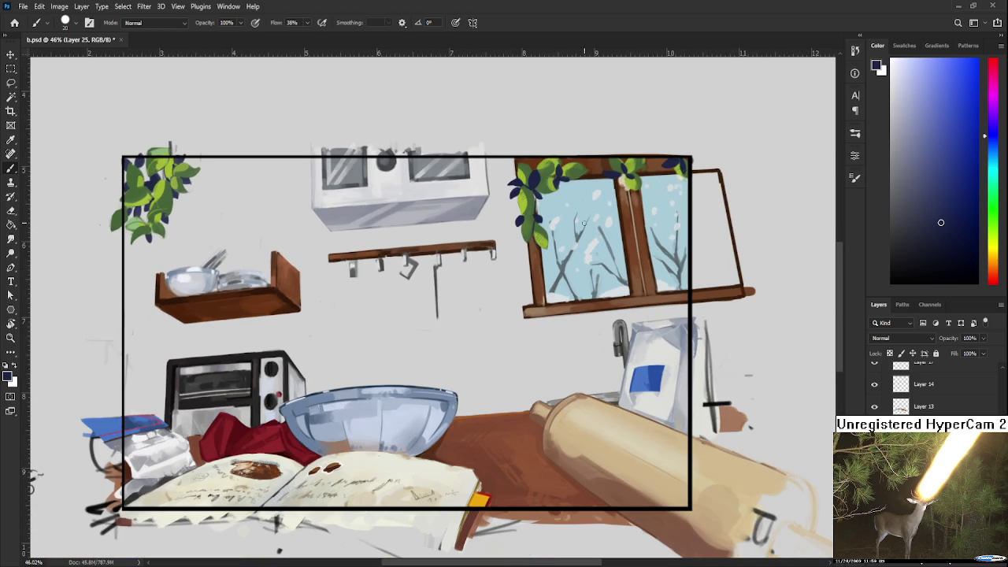
scroll(585, 219, down, 1)
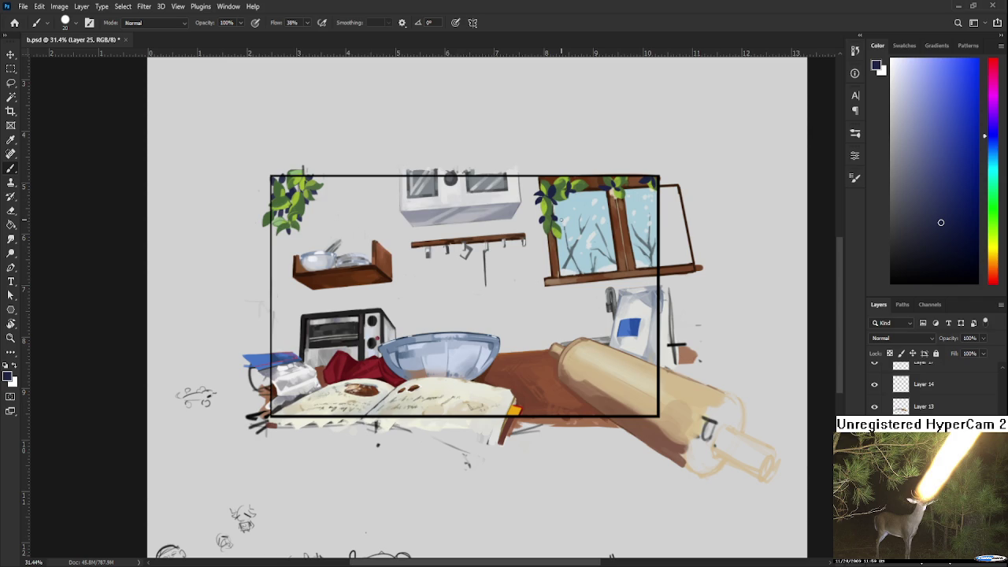
scroll(557, 241, up, 1)
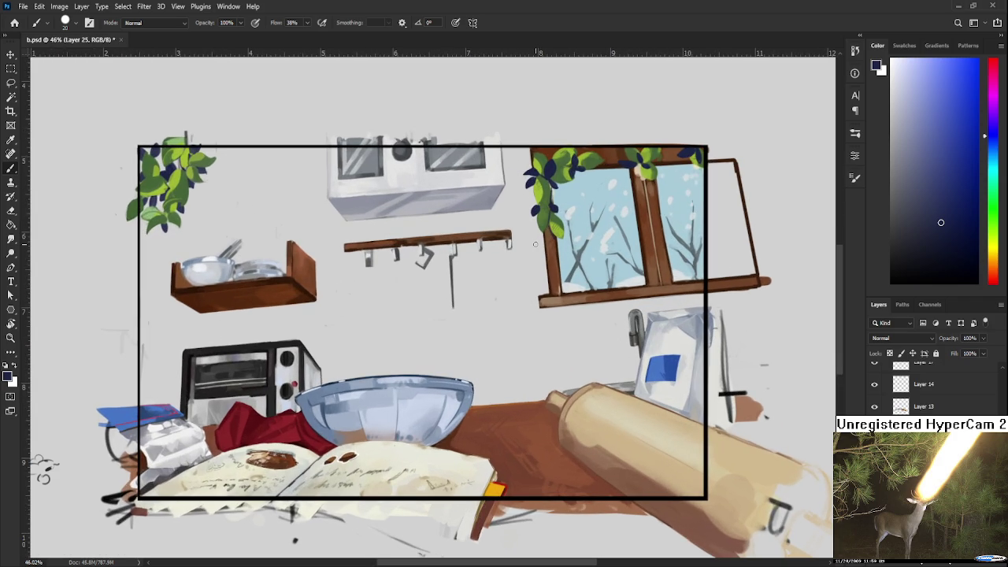